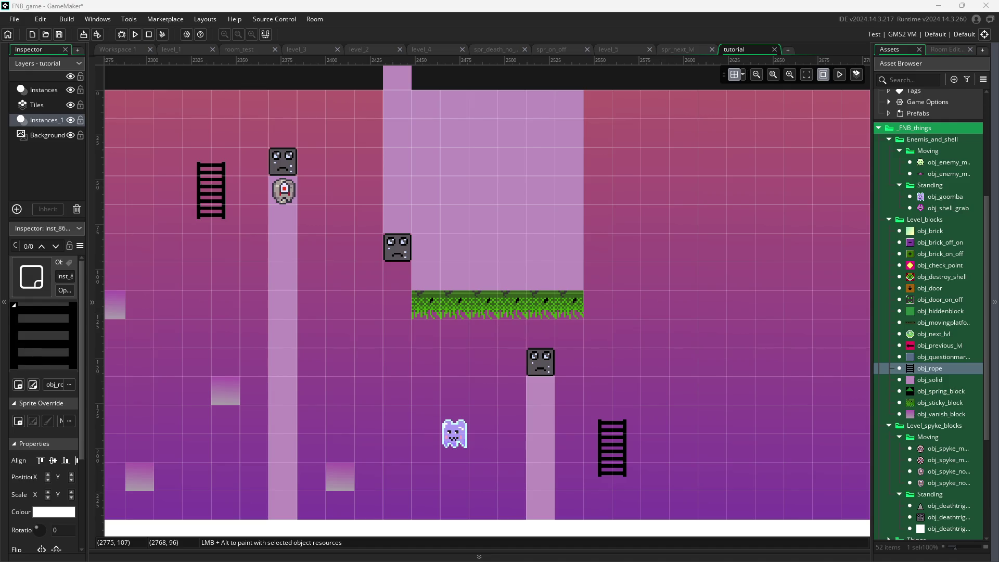
- Pan the tutorial room slightly right and select obj_vanish_block as the object to place
{"action": "left_click", "coordinate": [628, 201]}
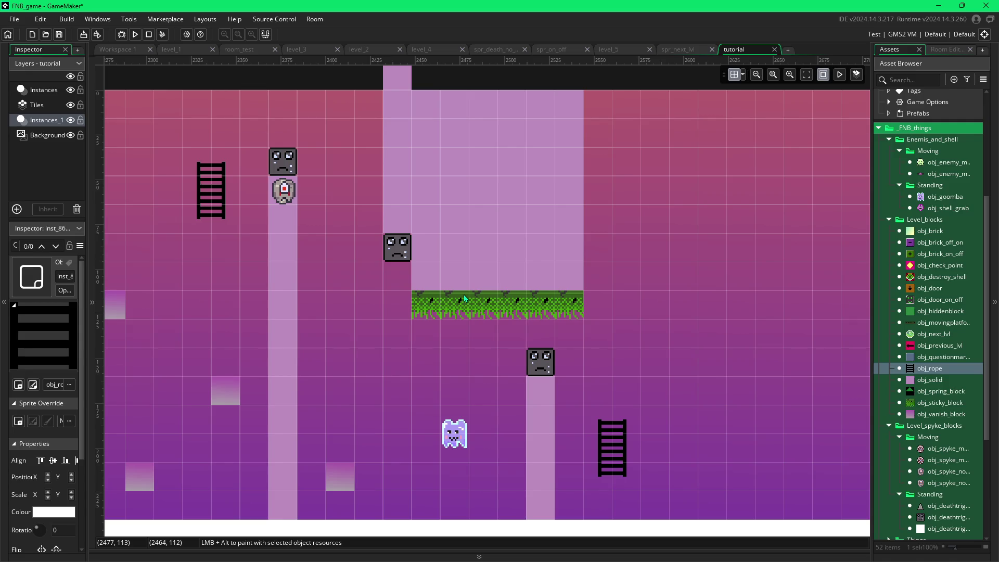
{"action": "mouse_move", "coordinate": [496, 347]}
{"action": "left_mouse_down"}
{"action": "mouse_move", "coordinate": [584, 347]}
{"action": "mouse_move", "coordinate": [436, 333]}
{"action": "left_mouse_up"}
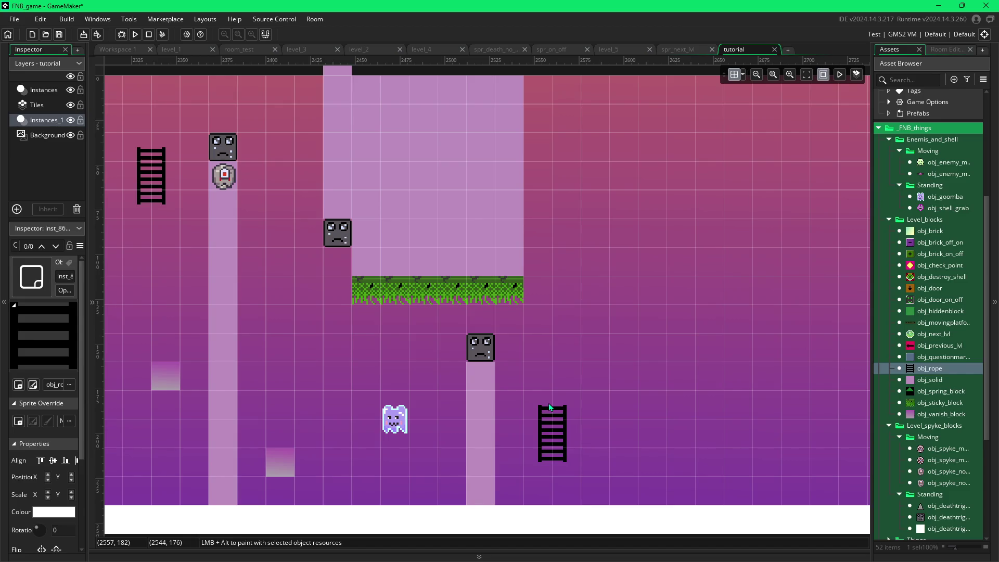
{"action": "key", "text": "Down"}
{"action": "key", "text": "Down"}
{"action": "key", "text": "Down"}
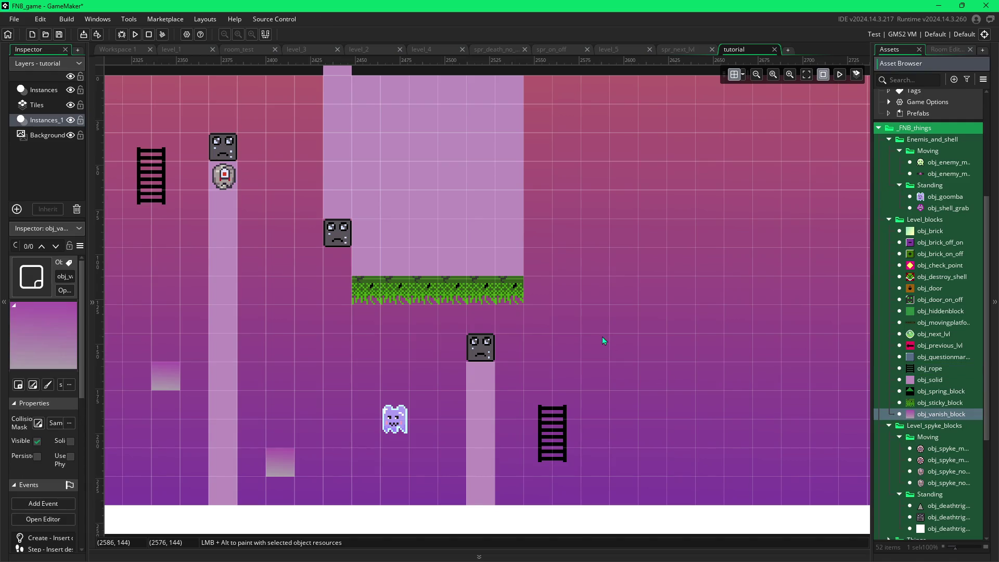
- Place two vanish blocks and build a tall obj_solid column on the right
{"action": "left_click", "coordinate": [642, 371], "text": "alt"}
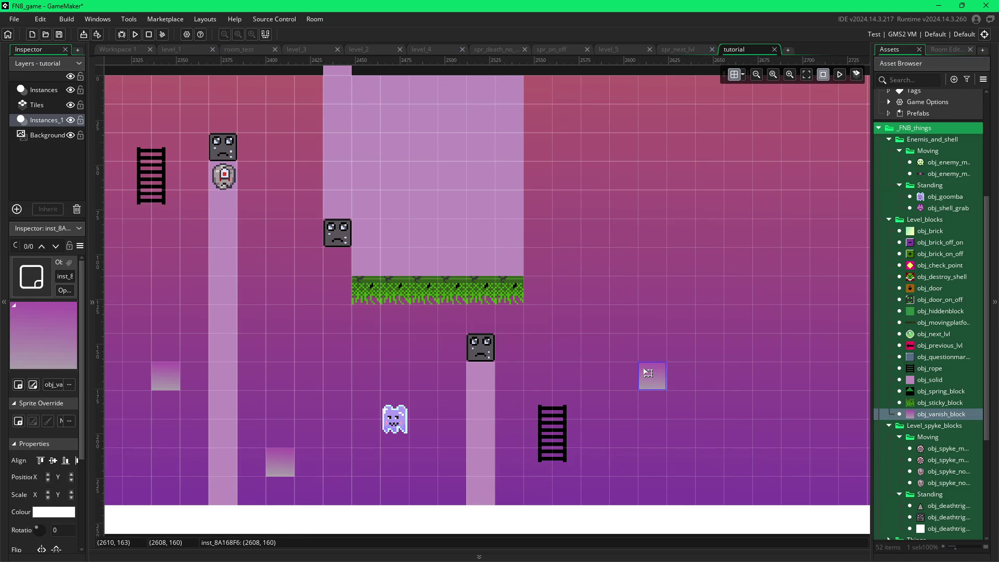
{"action": "left_click", "coordinate": [582, 302]}
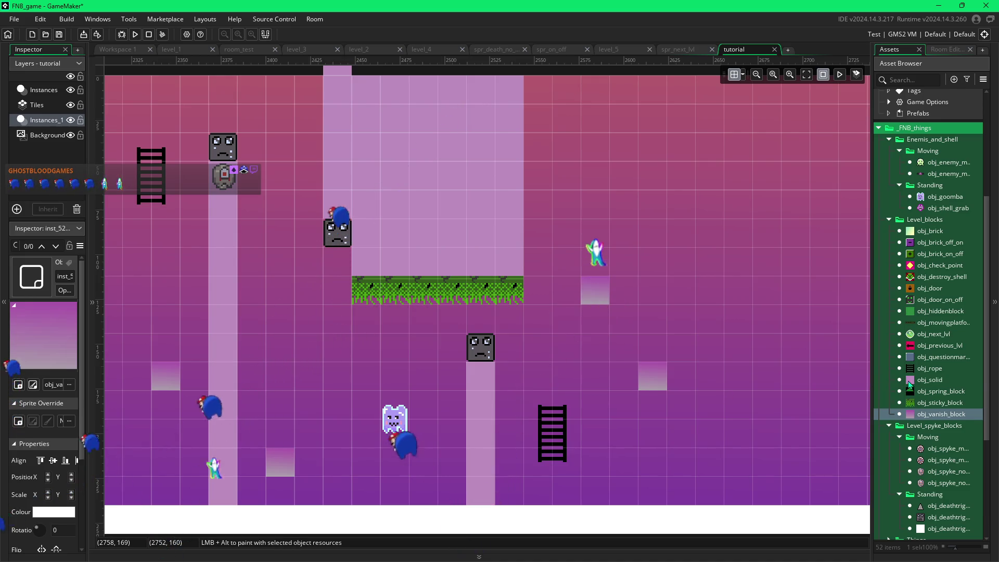
{"action": "mouse_move", "coordinate": [708, 488]}
{"action": "left_mouse_down", "text": "alt"}
{"action": "mouse_move", "coordinate": [709, 250]}
{"action": "mouse_move", "coordinate": [722, 239]}
{"action": "left_mouse_up", "text": "alt"}
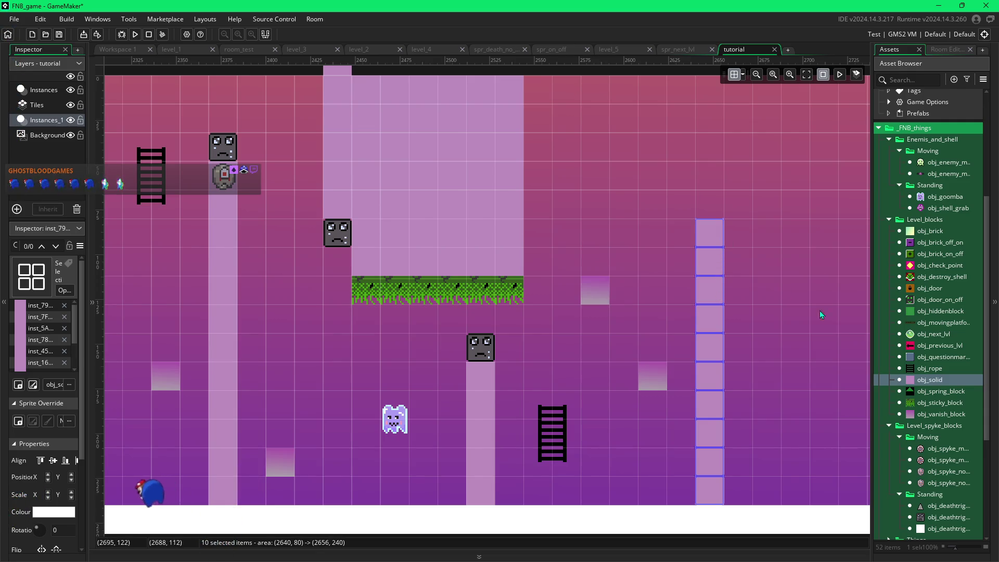
- Top the column with a death block and lay a row of sticky blocks near the top
{"action": "mouse_move", "coordinate": [914, 519]}
{"action": "left_mouse_down"}
{"action": "mouse_move", "coordinate": [738, 231]}
{"action": "mouse_move", "coordinate": [709, 204]}
{"action": "left_mouse_up"}
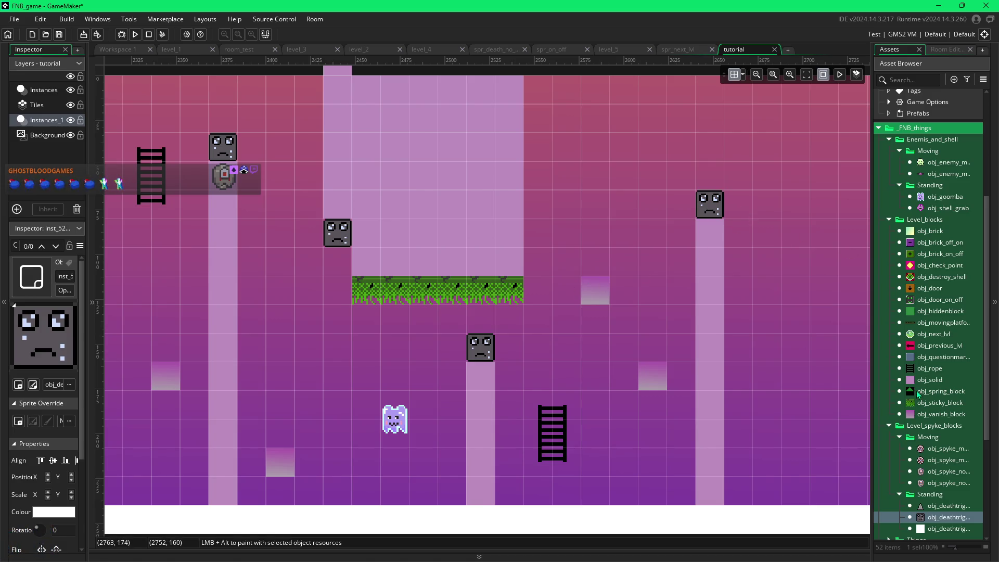
{"action": "left_click", "coordinate": [939, 402]}
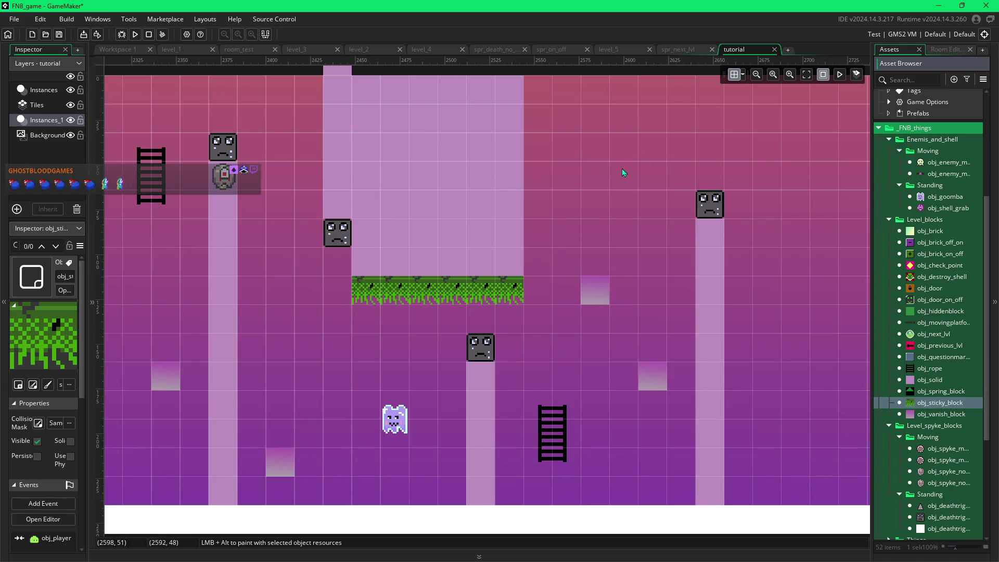
{"action": "mouse_move", "coordinate": [623, 151]}
{"action": "left_mouse_down"}
{"action": "mouse_move", "coordinate": [779, 156]}
{"action": "mouse_move", "coordinate": [642, 156]}
{"action": "mouse_move", "coordinate": [662, 156]}
{"action": "left_mouse_up"}
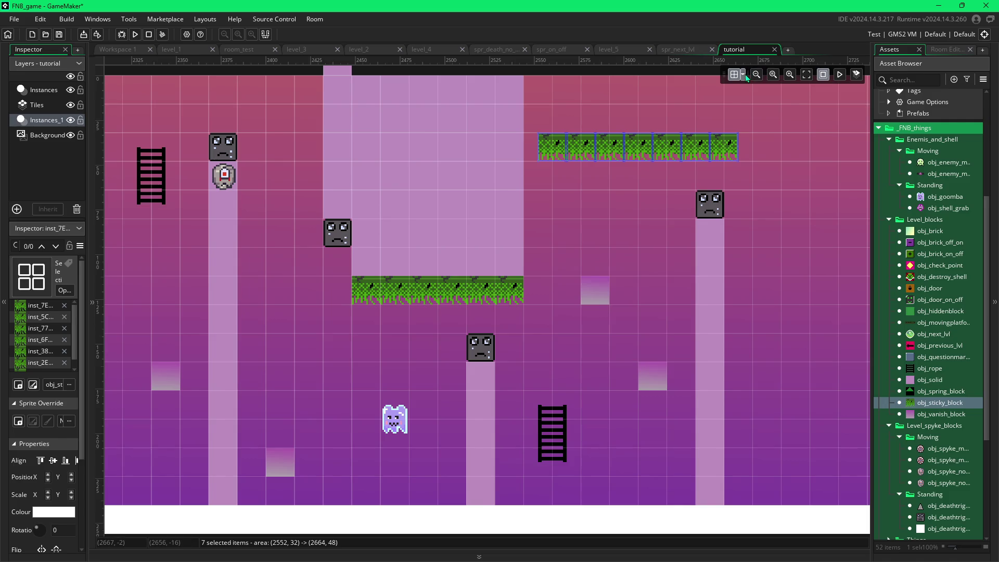
- Shift the sticky-block row so it lines up with the grid
{"action": "left_click", "coordinate": [745, 76]}
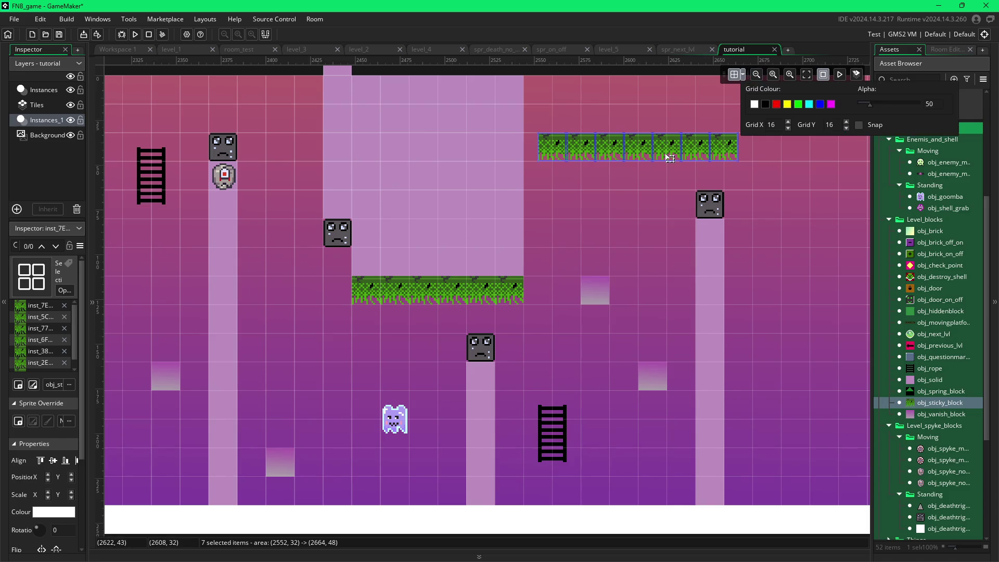
{"action": "mouse_move", "coordinate": [669, 158]}
{"action": "left_mouse_down"}
{"action": "mouse_move", "coordinate": [649, 154]}
{"action": "mouse_move", "coordinate": [678, 153]}
{"action": "left_mouse_up"}
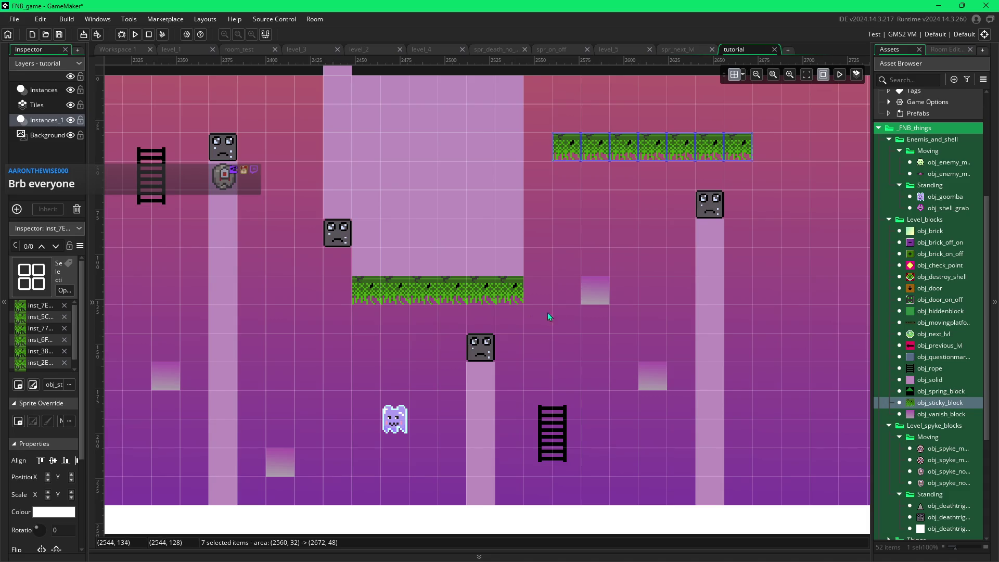
{"action": "left_click", "coordinate": [632, 260]}
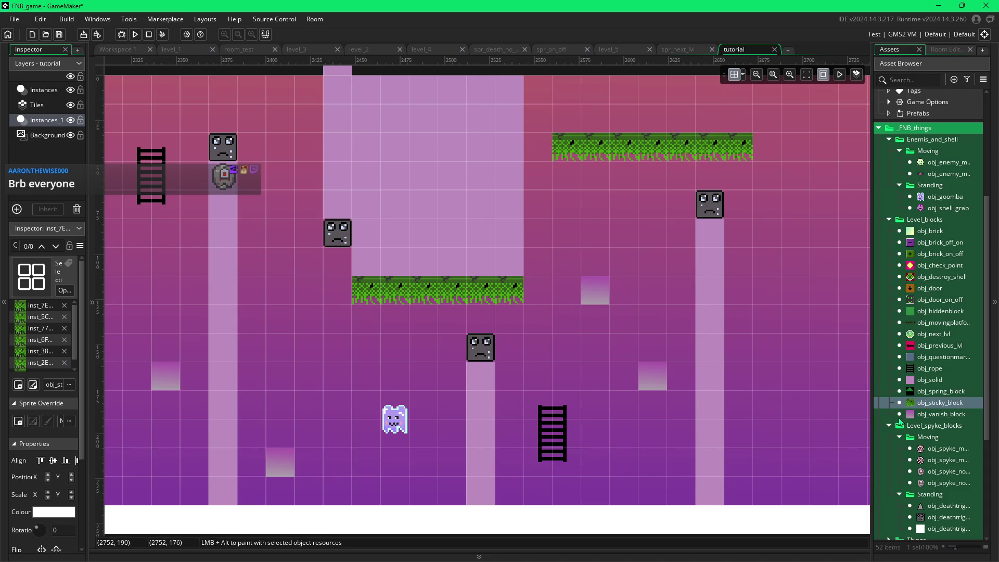
- Paint two rows of obj_solid blocks directly above the sticky row
{"action": "left_click", "coordinate": [903, 373]}
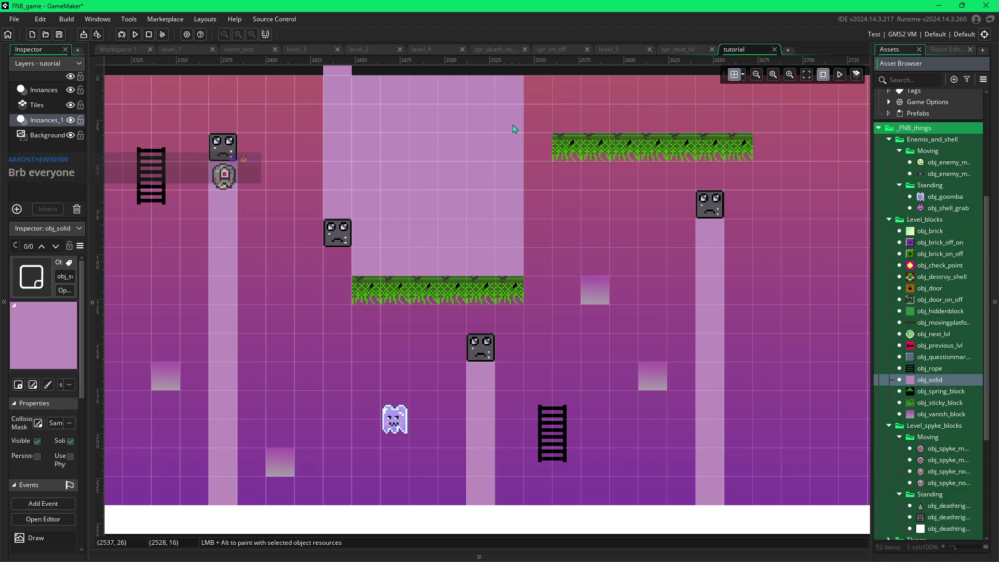
{"action": "left_click", "coordinate": [742, 75]}
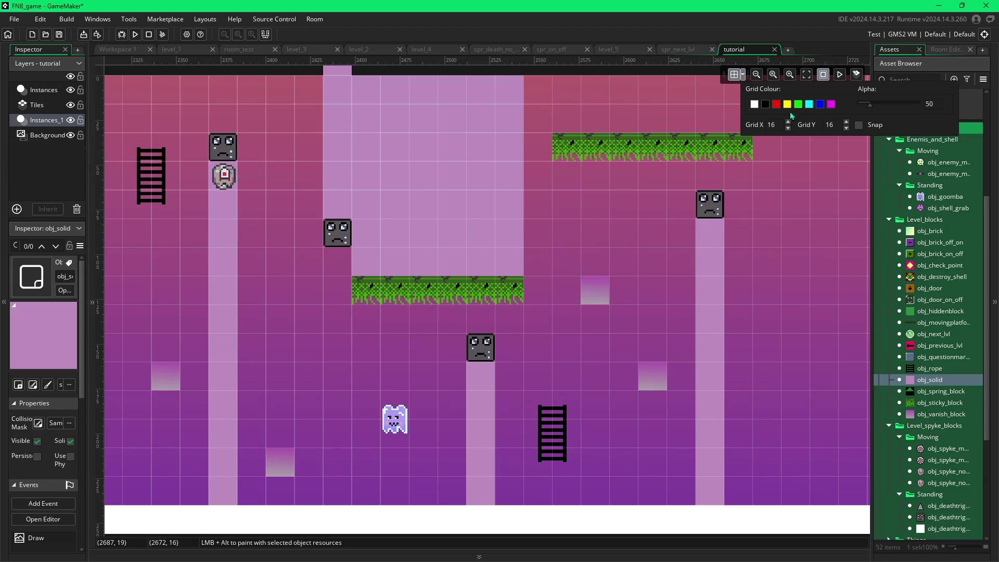
{"action": "mouse_move", "coordinate": [570, 98]}
{"action": "left_mouse_down"}
{"action": "mouse_move", "coordinate": [570, 117]}
{"action": "mouse_move", "coordinate": [598, 105]}
{"action": "mouse_move", "coordinate": [678, 104]}
{"action": "mouse_move", "coordinate": [685, 115]}
{"action": "mouse_move", "coordinate": [727, 104]}
{"action": "mouse_move", "coordinate": [729, 117]}
{"action": "left_mouse_up"}
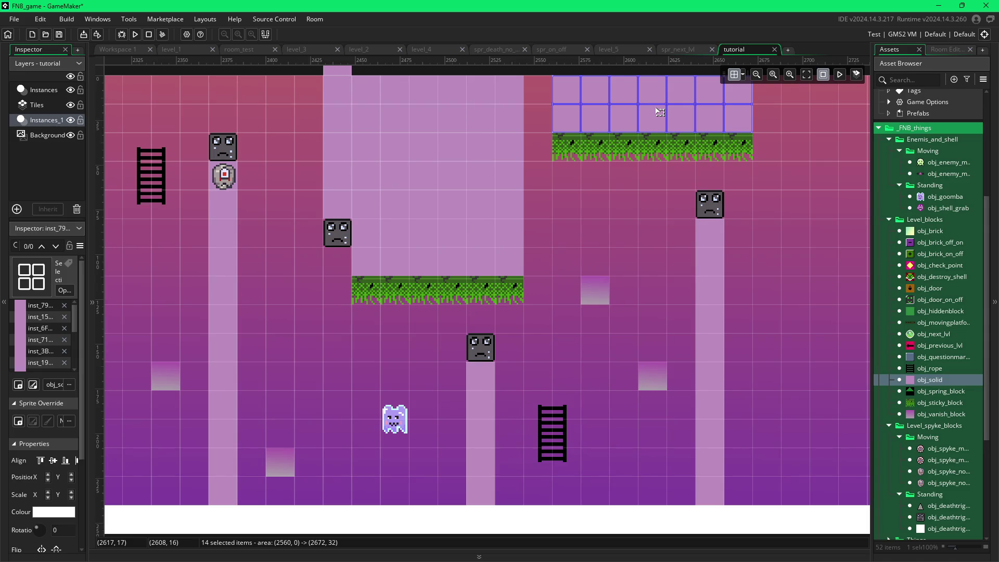
- Place two obj_spyke enemies: one beside the lower death block, one at the upper platform's end
{"action": "left_click", "coordinate": [628, 190]}
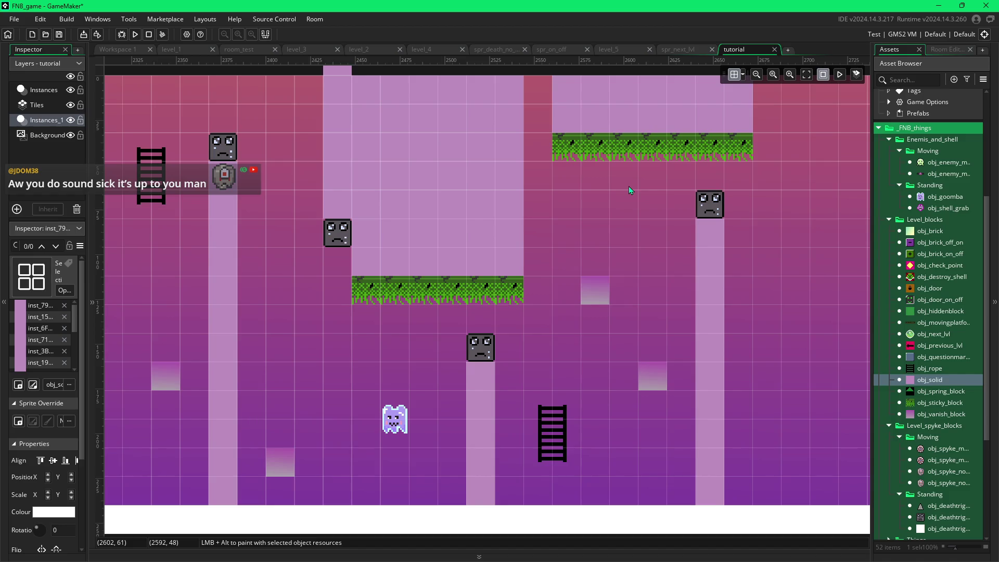
{"action": "scroll", "coordinate": [628, 187], "scroll_direction": "right", "scroll_amount": 4}
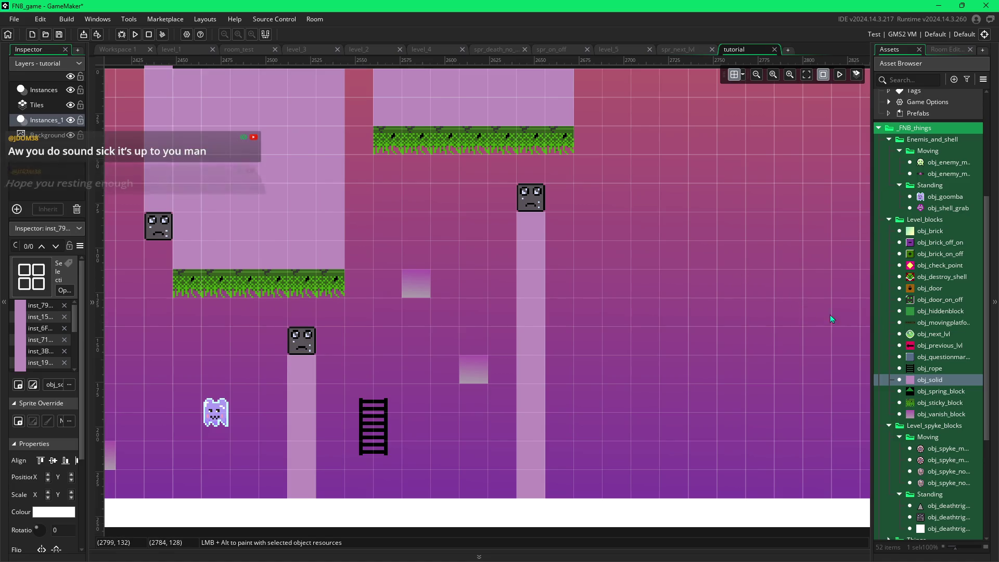
{"action": "left_click", "coordinate": [934, 482]}
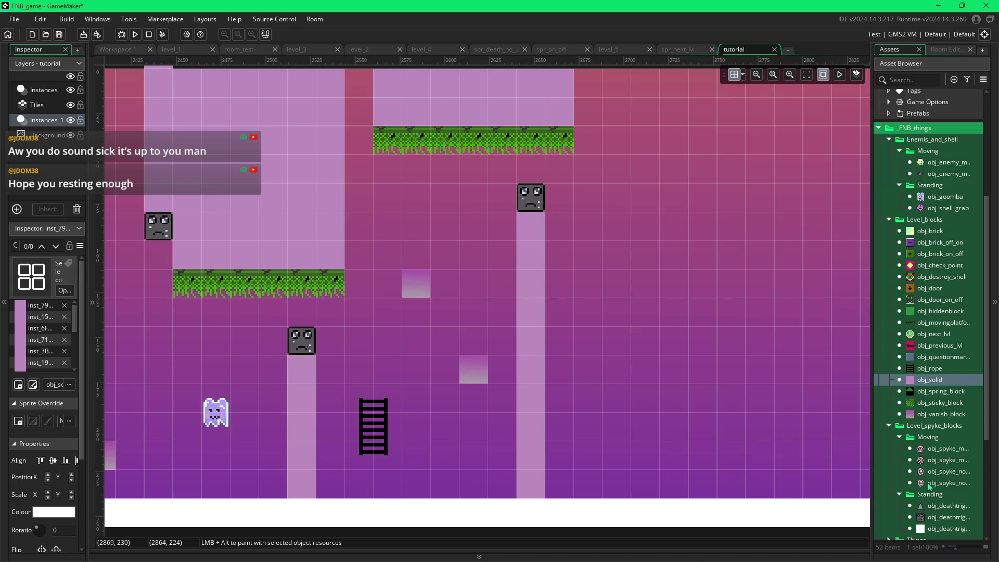
{"action": "left_click", "coordinate": [342, 315], "text": "alt"}
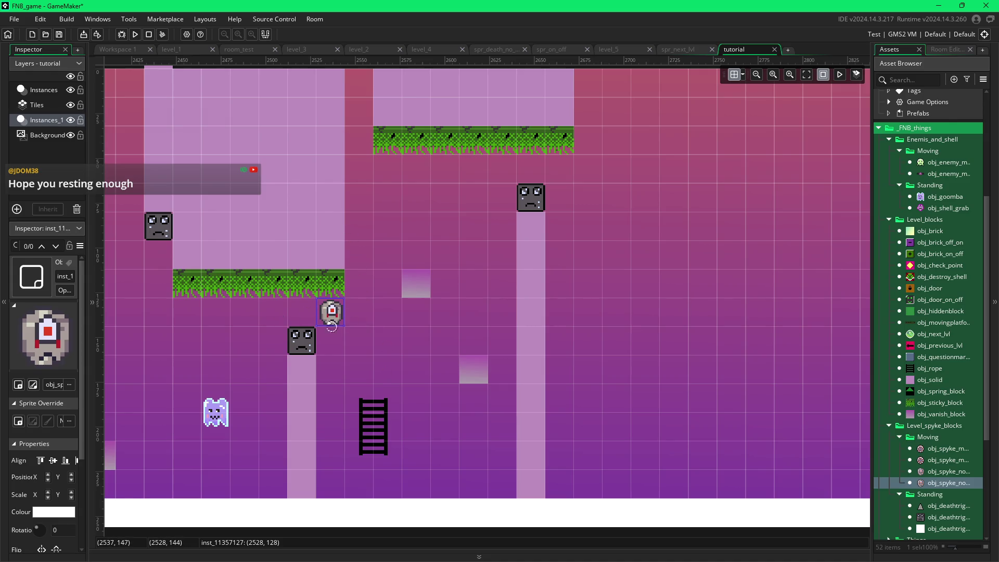
{"action": "left_click_drag", "start_coordinate": [335, 320], "coordinate": [336, 348]}
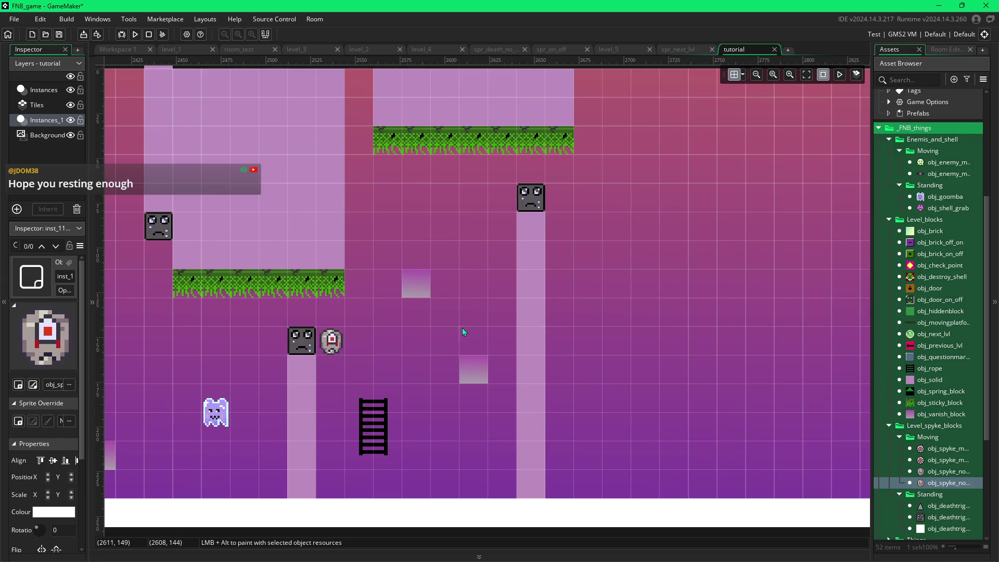
{"action": "left_click", "coordinate": [555, 175], "text": "alt"}
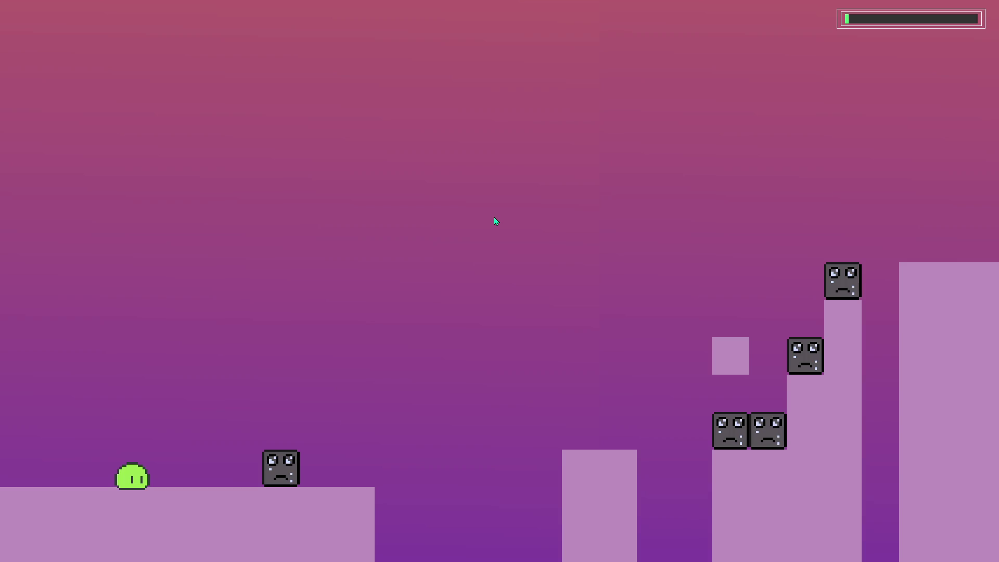
- Start the run, hopping the slime right across the low platforms and over obstacles
{"action": "key", "text": "Right"}
{"action": "key", "text": "space"}
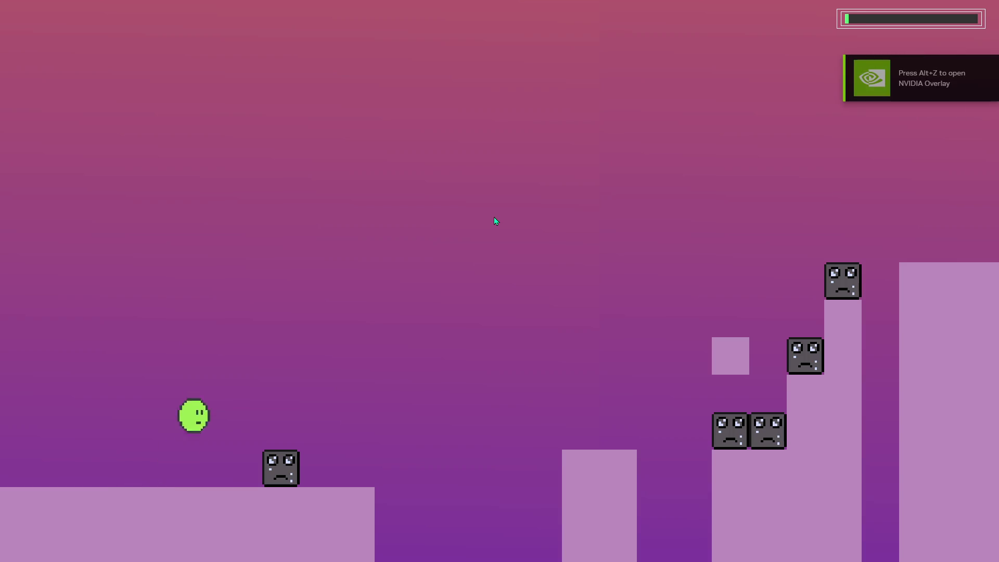
{"action": "key", "text": "space"}
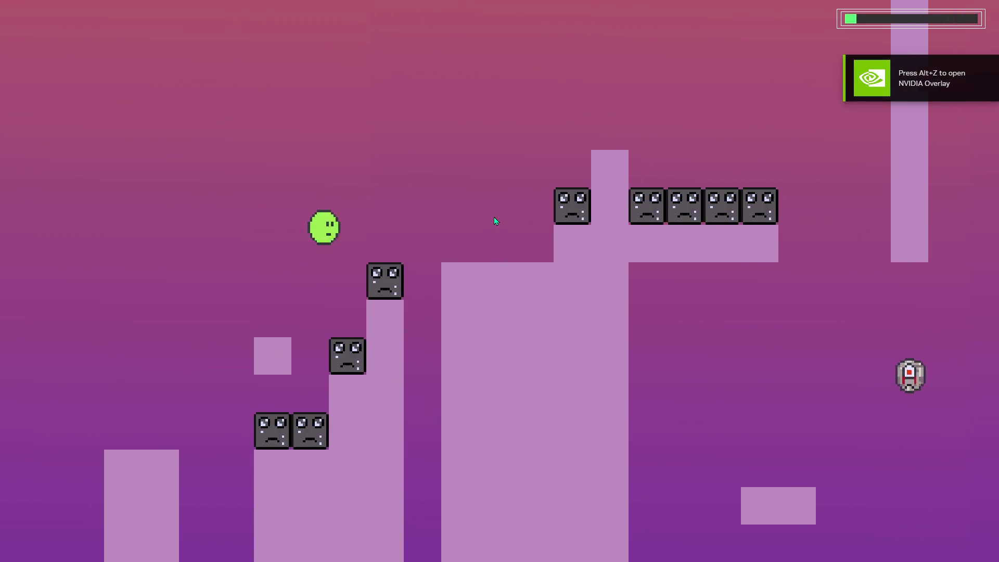
{"action": "key", "text": "Right"}
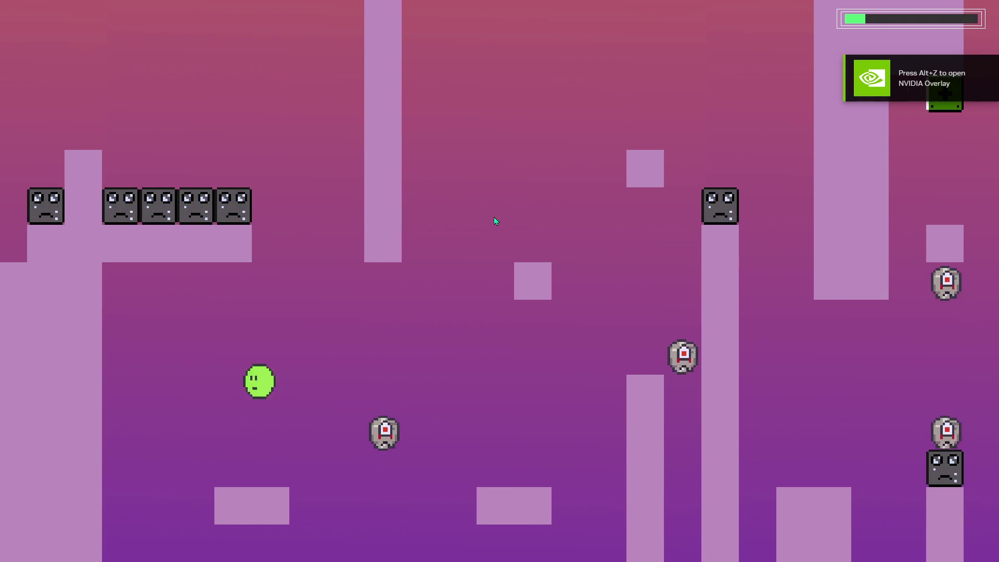
{"action": "key", "text": "space"}
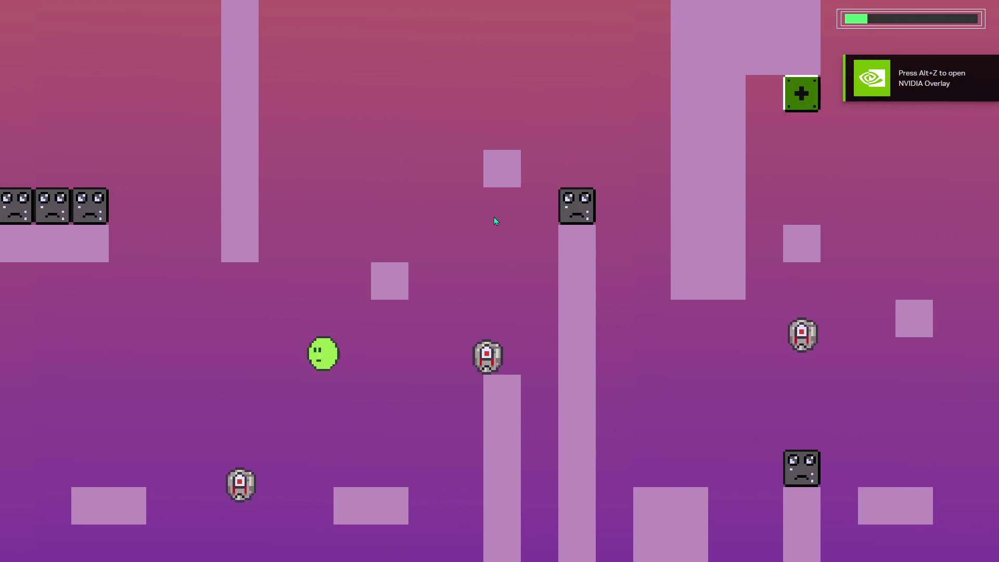
{"action": "key", "text": "space"}
{"action": "key", "text": "space"}
{"action": "key", "text": "Left"}
{"action": "key", "text": "Right"}
{"action": "key", "text": "Right"}
{"action": "key", "text": "space"}
{"action": "key", "text": "Right"}
{"action": "key", "text": "space"}
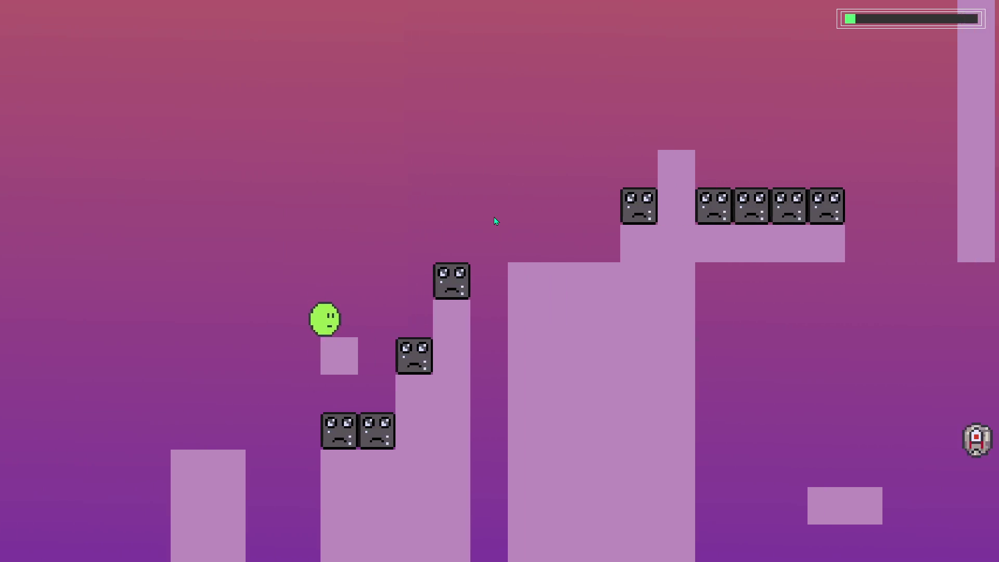
{"action": "key", "text": "Left"}
{"action": "key", "text": "space"}
{"action": "key", "text": "Right"}
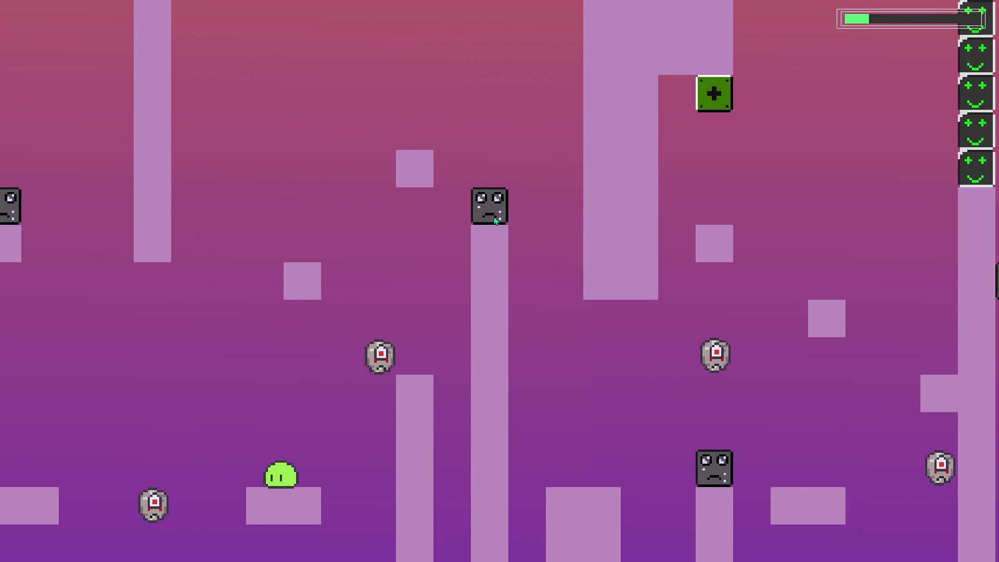
{"action": "key", "text": "space"}
{"action": "key", "text": "space"}
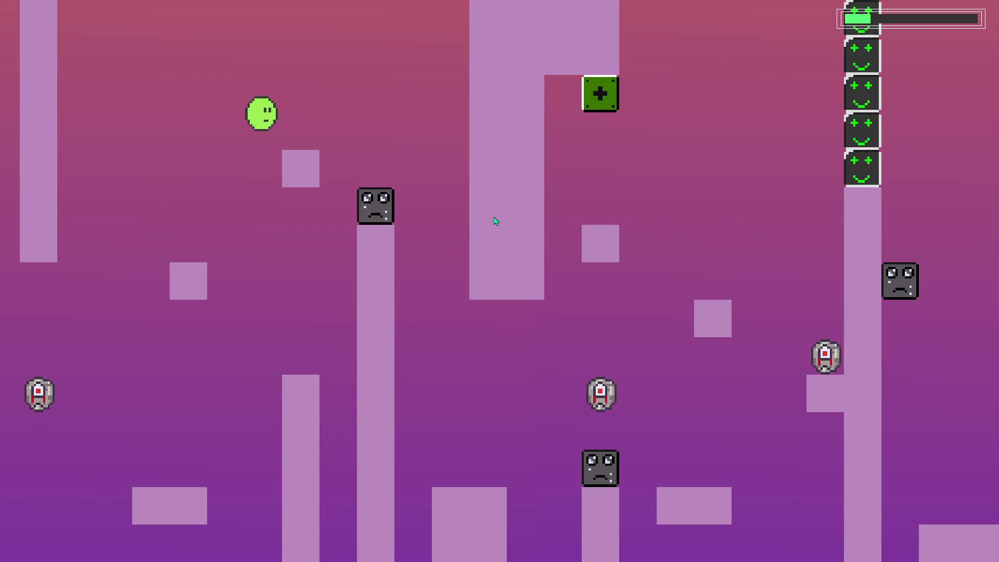
{"action": "key", "text": "space"}
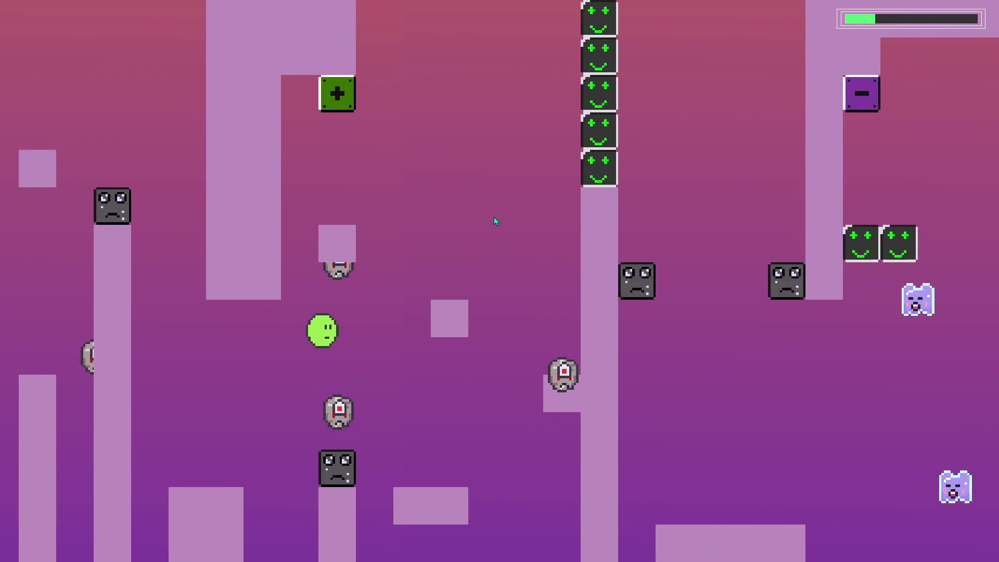
{"action": "key", "text": "space"}
{"action": "key", "text": "space"}
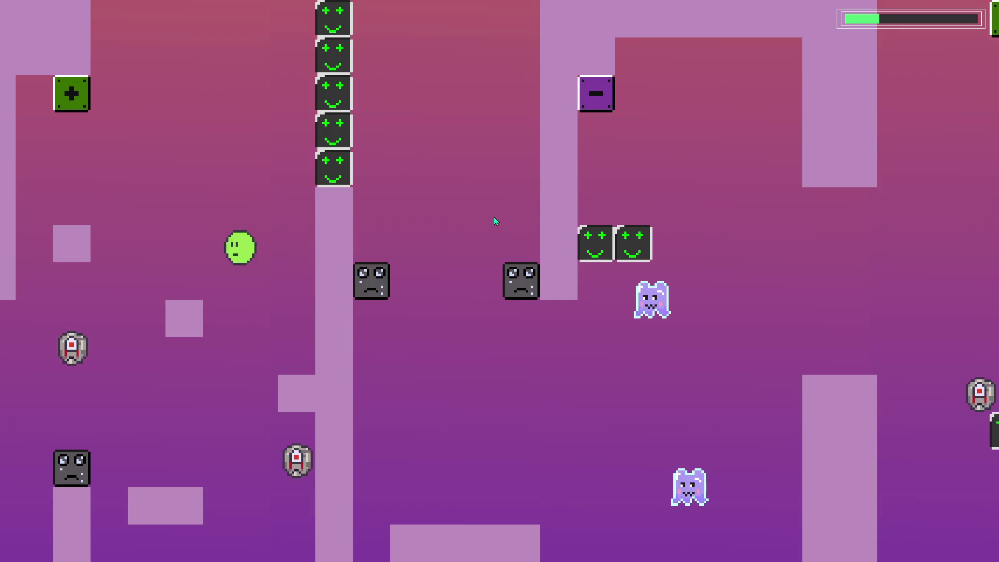
{"action": "key", "text": "space"}
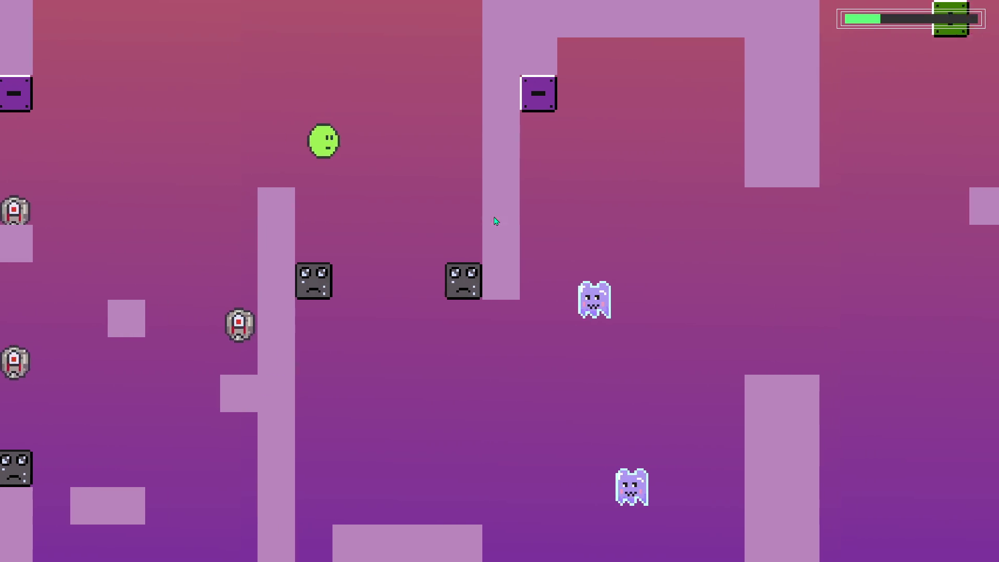
{"action": "key", "text": "space"}
{"action": "key", "text": "space"}
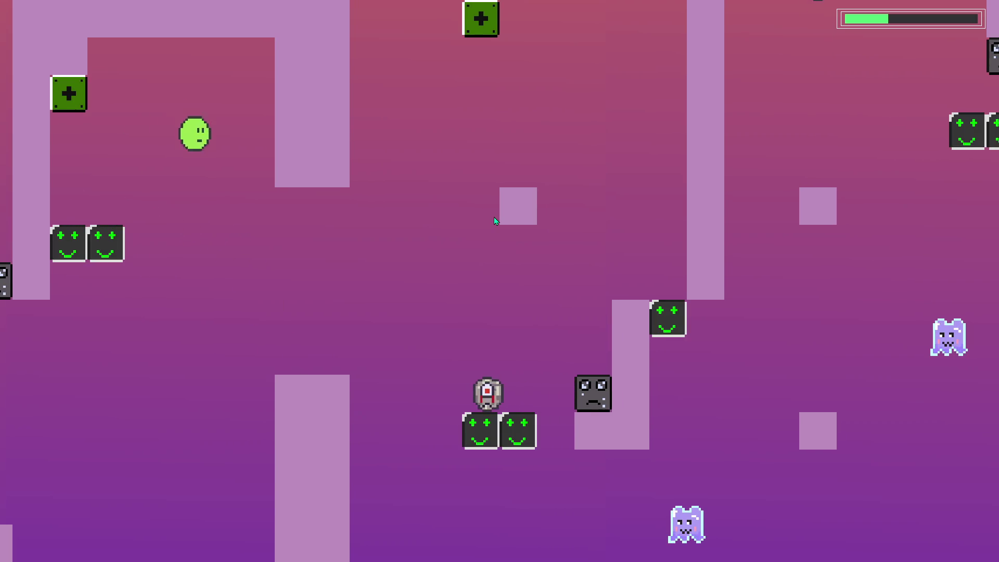
- Double-jump the blob onto the green smiley blocks and toward the death-block staircase
{"action": "key", "text": "space"}
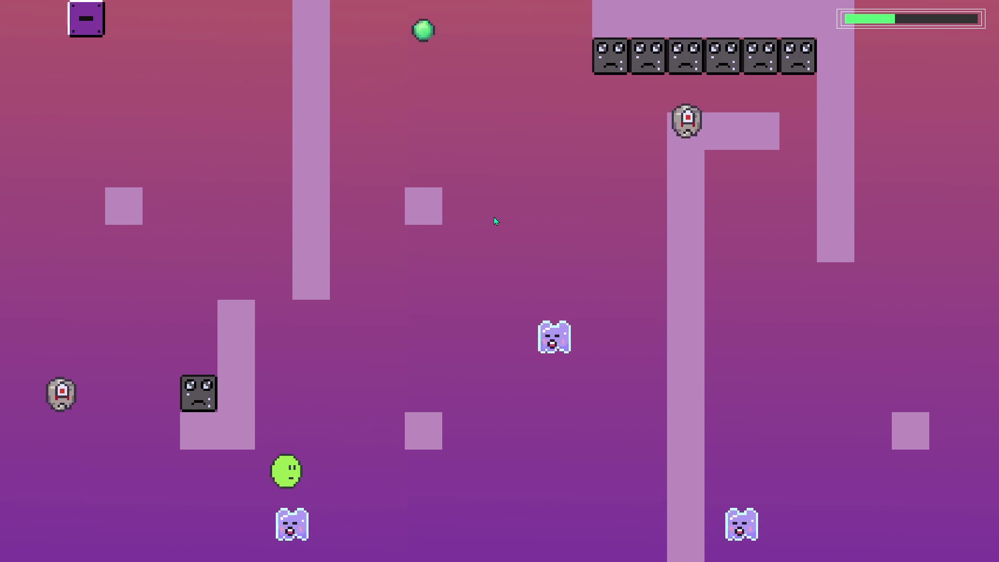
{"action": "key", "text": "space"}
{"action": "key", "text": "space"}
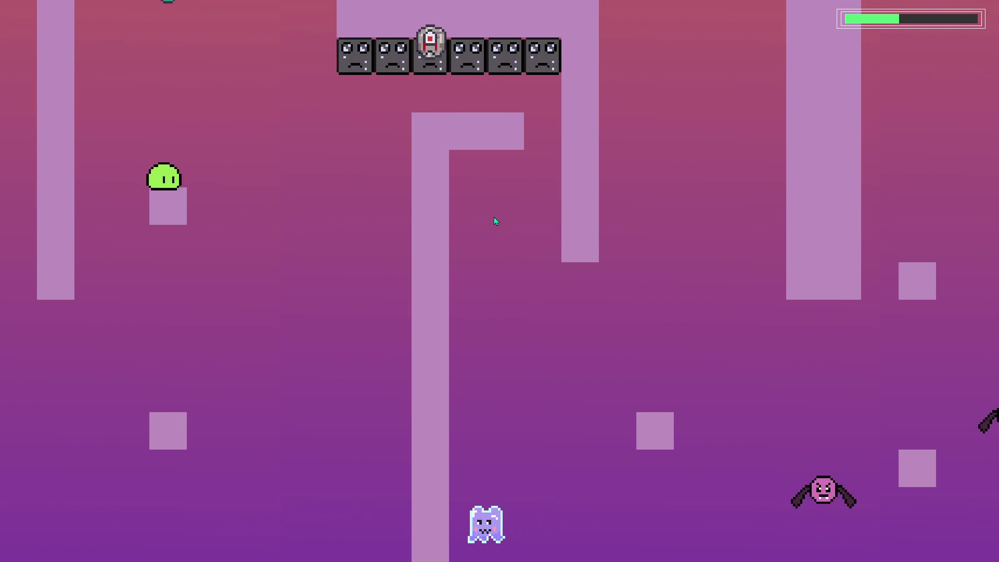
{"action": "key", "text": "space"}
{"action": "key", "text": "space"}
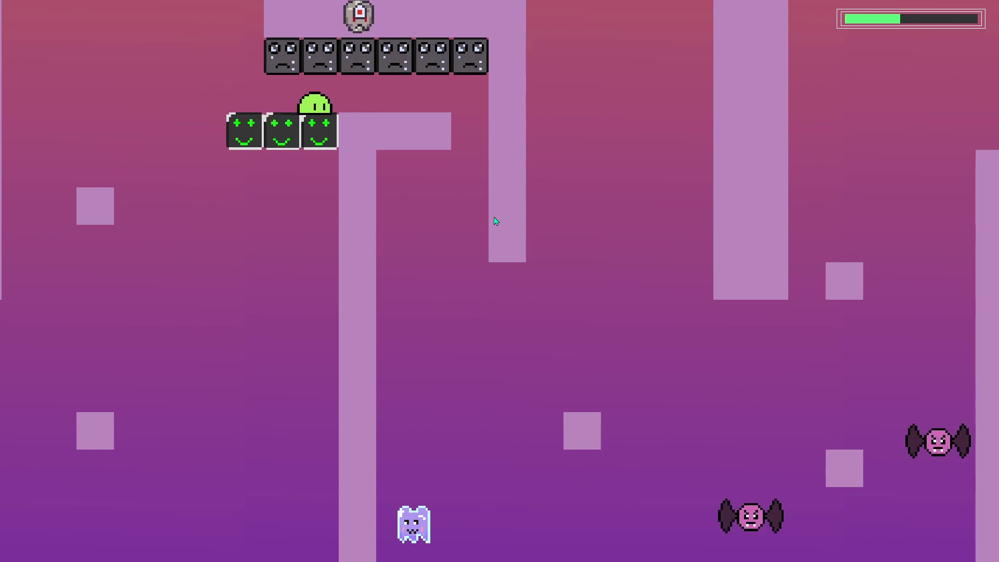
{"action": "key", "text": "space"}
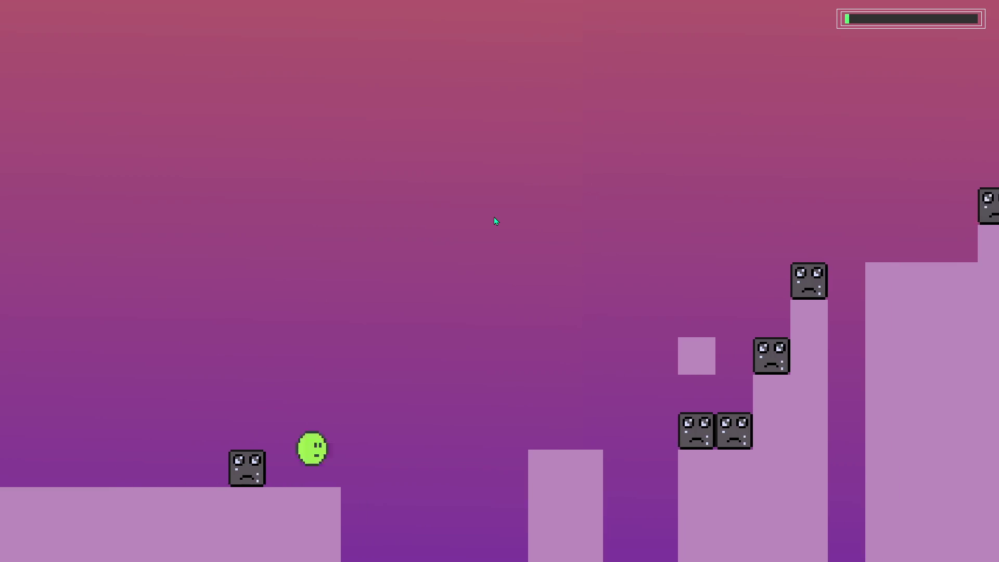
{"action": "key", "text": "space"}
{"action": "key", "text": "space"}
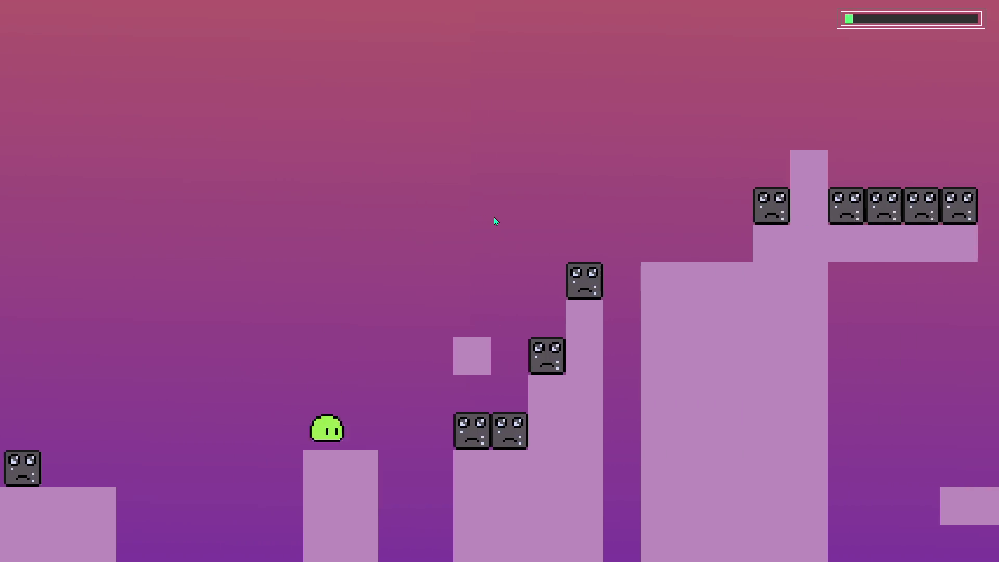
{"action": "key", "text": "space"}
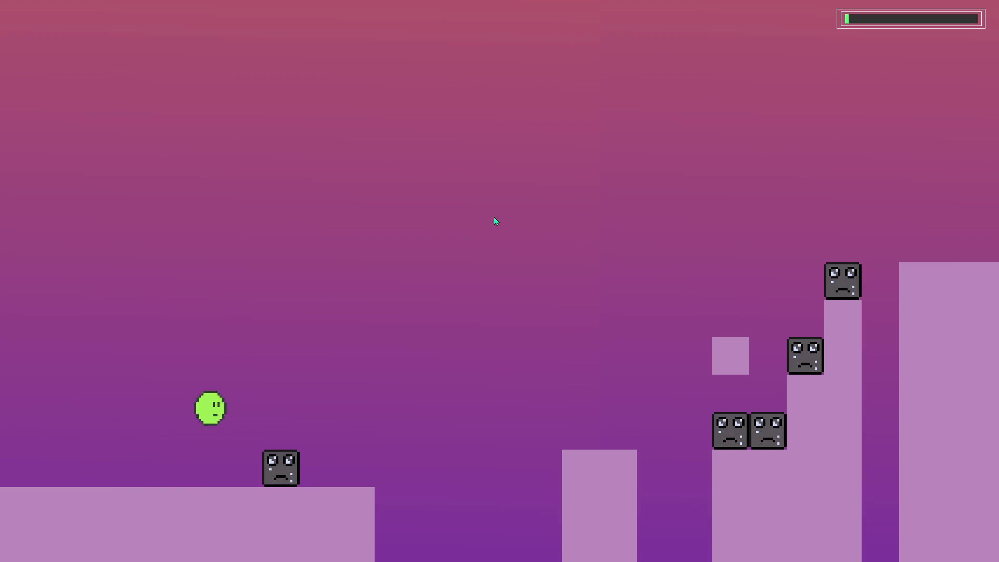
- After respawning, jump the blob back up near the top and onto the reappeared smiley blocks
{"action": "key", "text": "space"}
{"action": "key", "text": "space"}
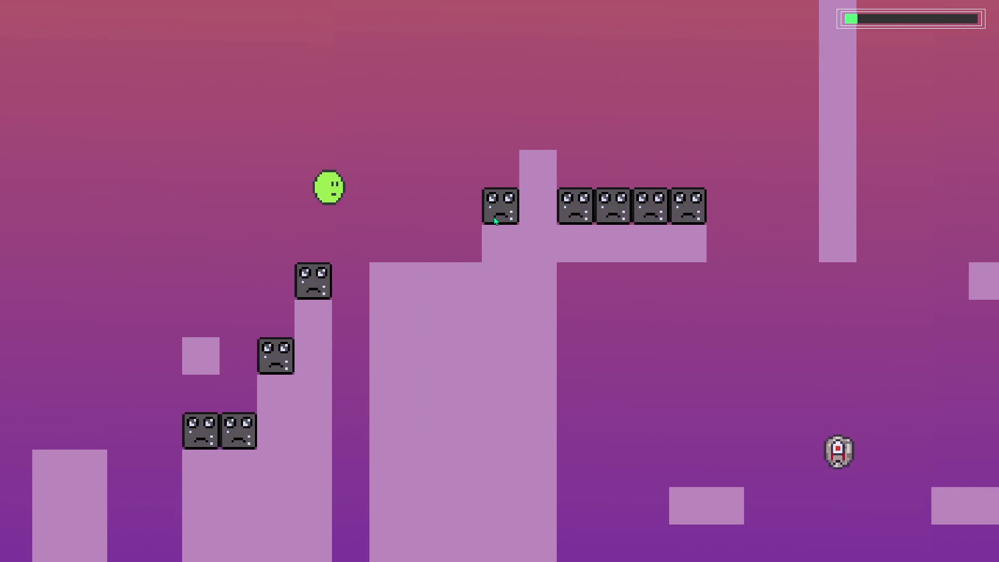
{"action": "key", "text": "space"}
{"action": "key", "text": "space"}
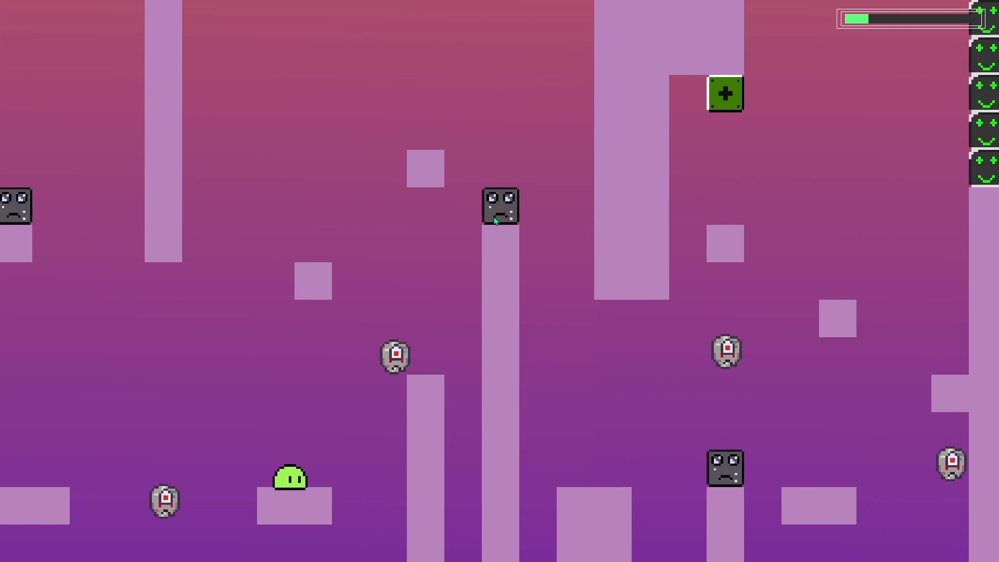
{"action": "key", "text": "space"}
{"action": "key", "text": "space"}
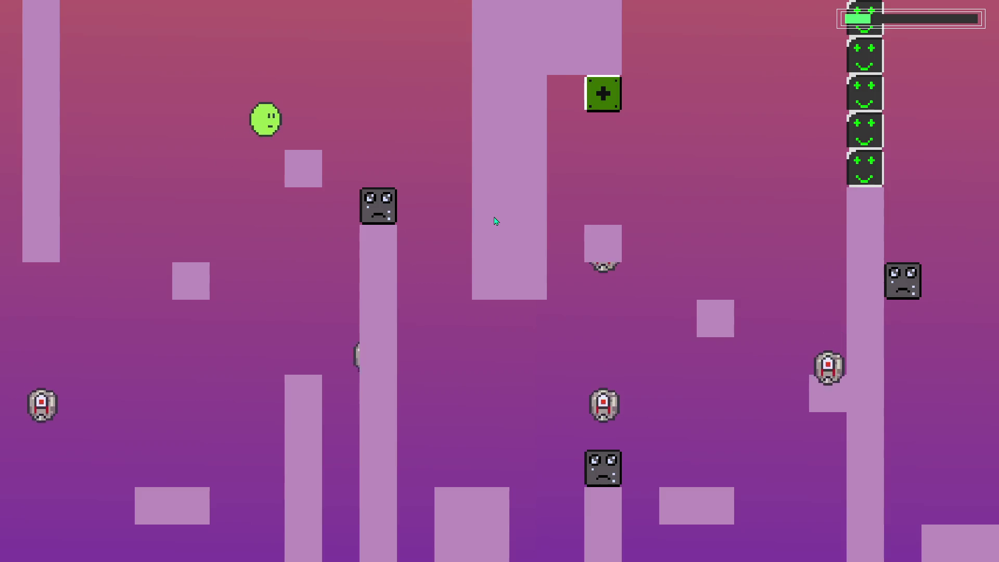
{"action": "key", "text": "space"}
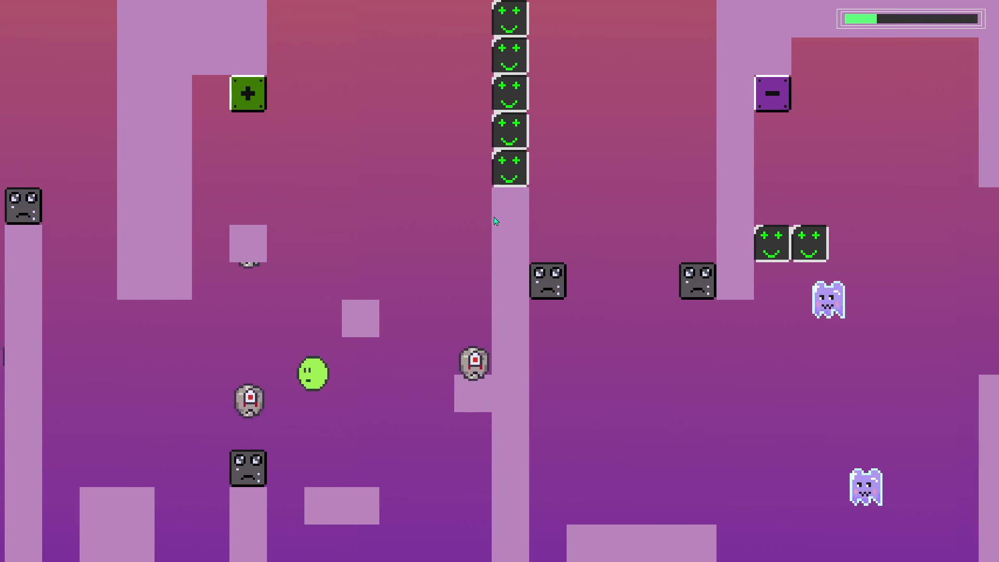
{"action": "key", "text": "space"}
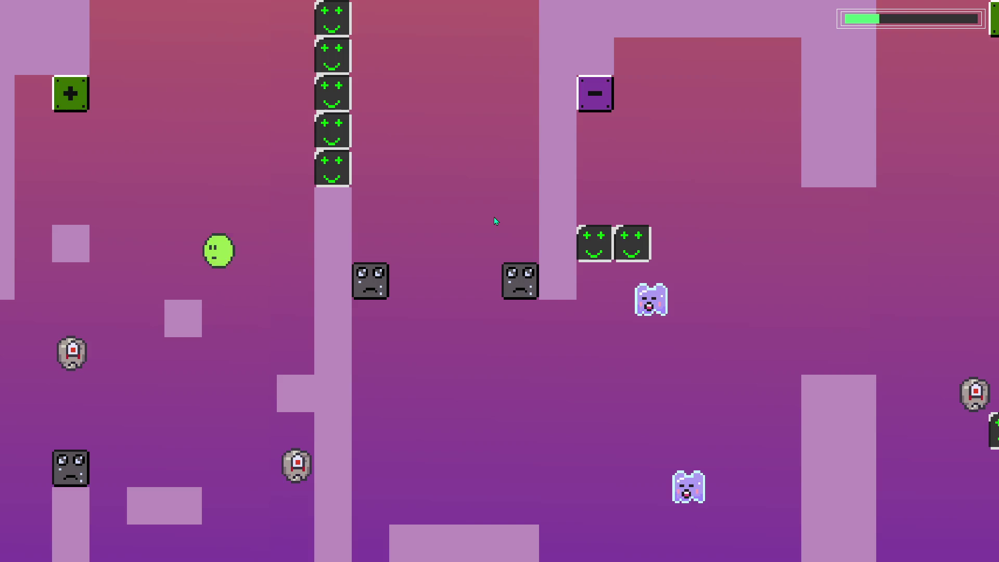
{"action": "key", "text": "space"}
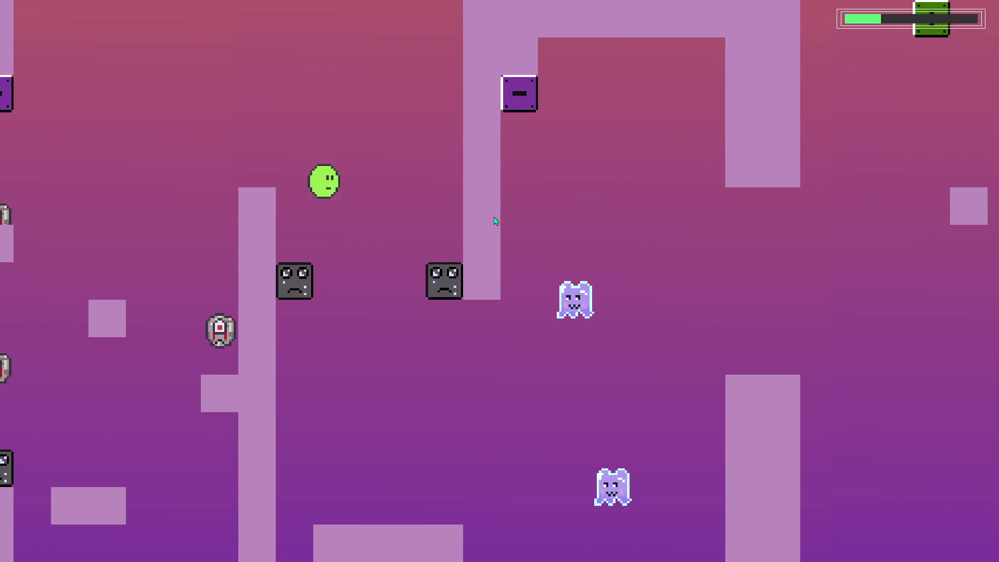
{"action": "key", "text": "space"}
{"action": "key", "text": "space"}
{"action": "key", "text": "space"}
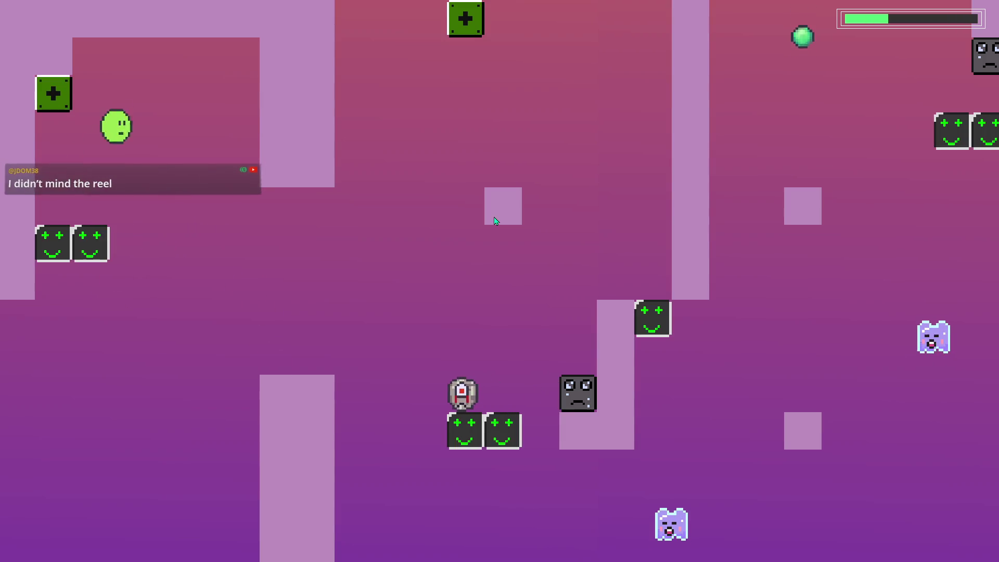
{"action": "key", "text": "space"}
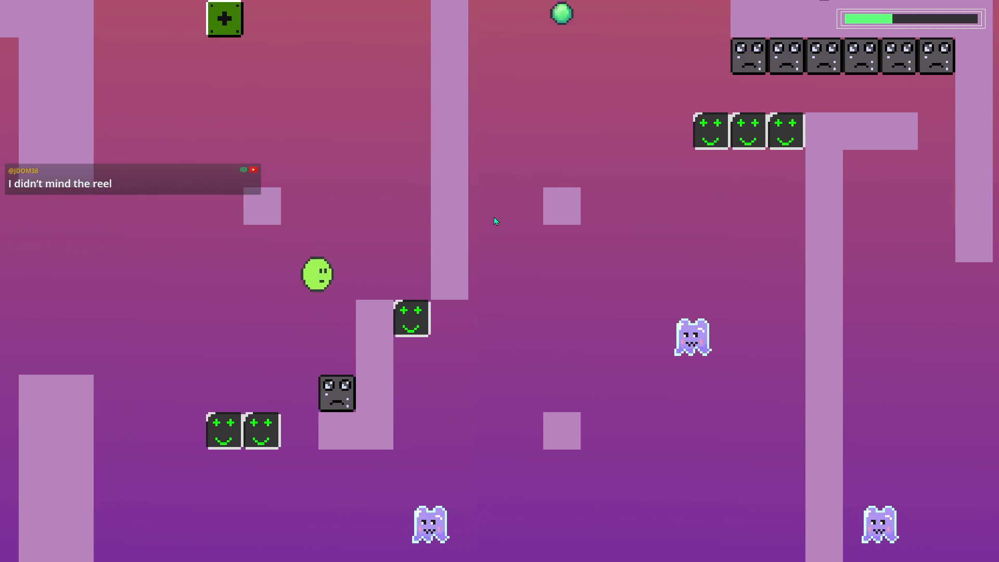
{"action": "key", "text": "space"}
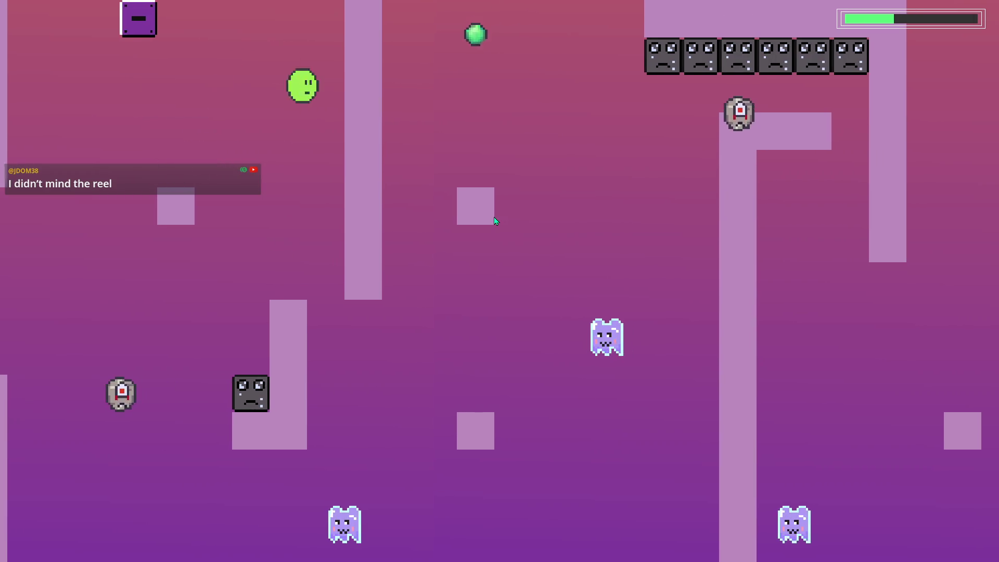
{"action": "key", "text": "space"}
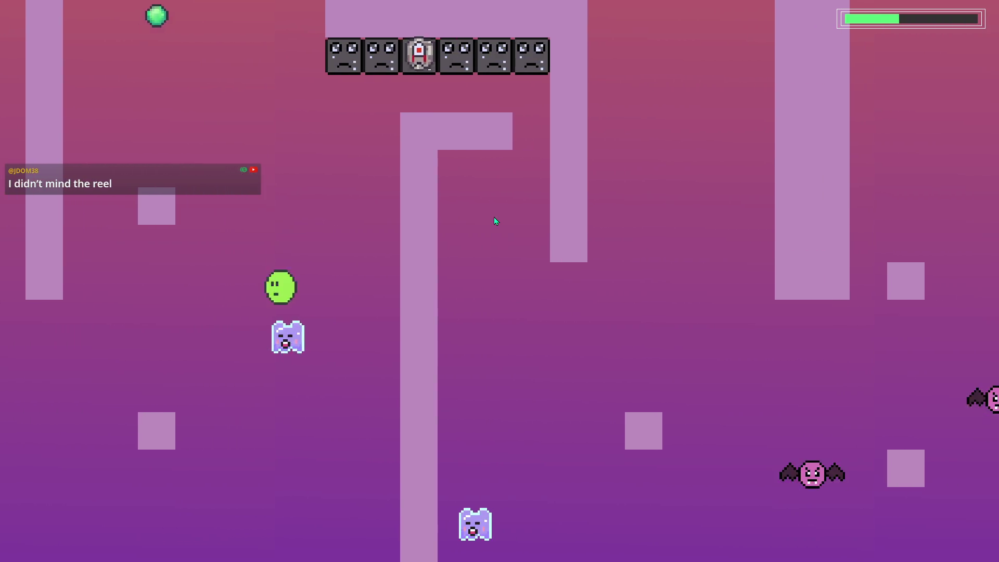
{"action": "key", "text": "space"}
{"action": "key", "text": "space"}
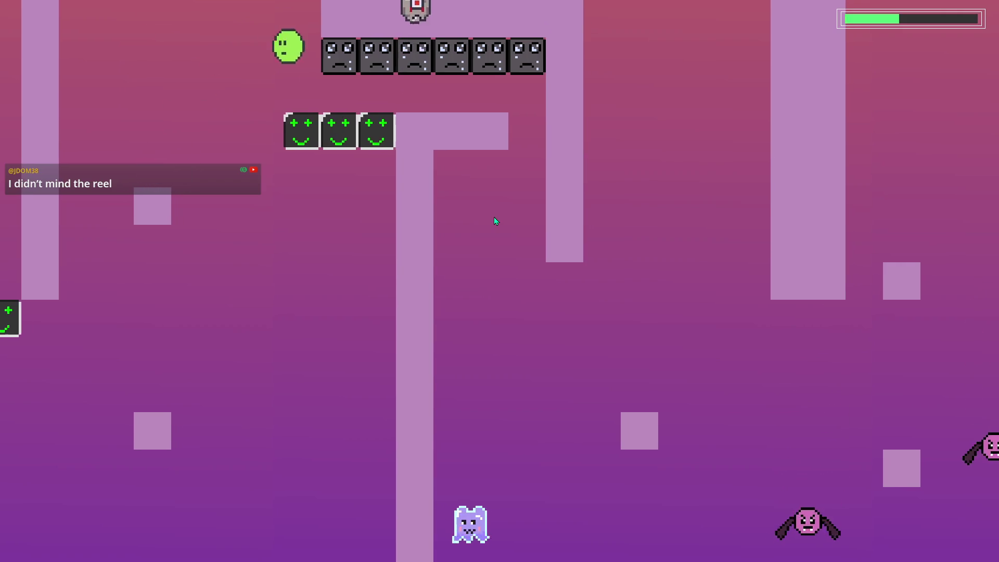
{"action": "key", "text": "space"}
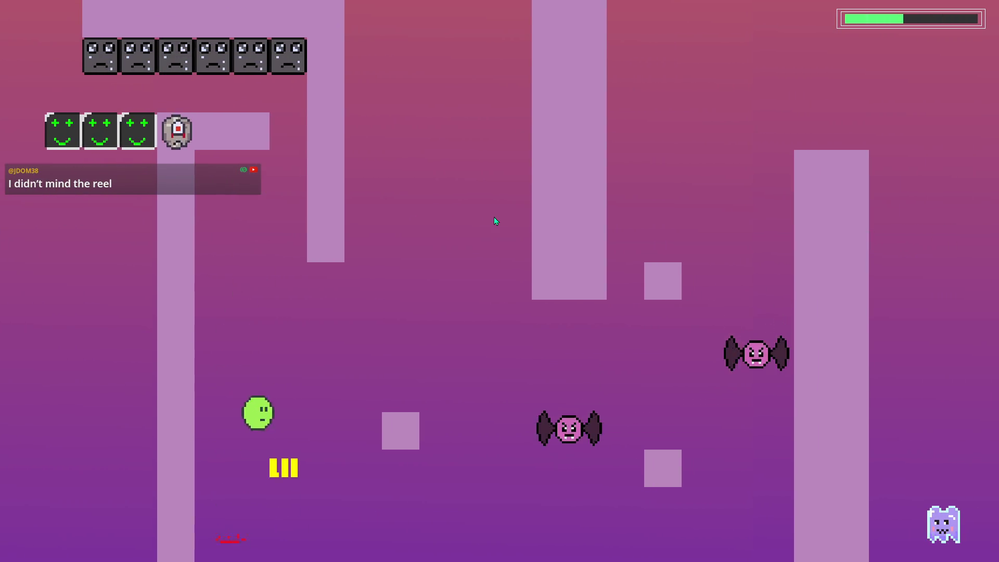
{"action": "key", "text": "space"}
- Jump across the tall pillars and ledges, then from the ladder onto a block
{"action": "key", "text": "space"}
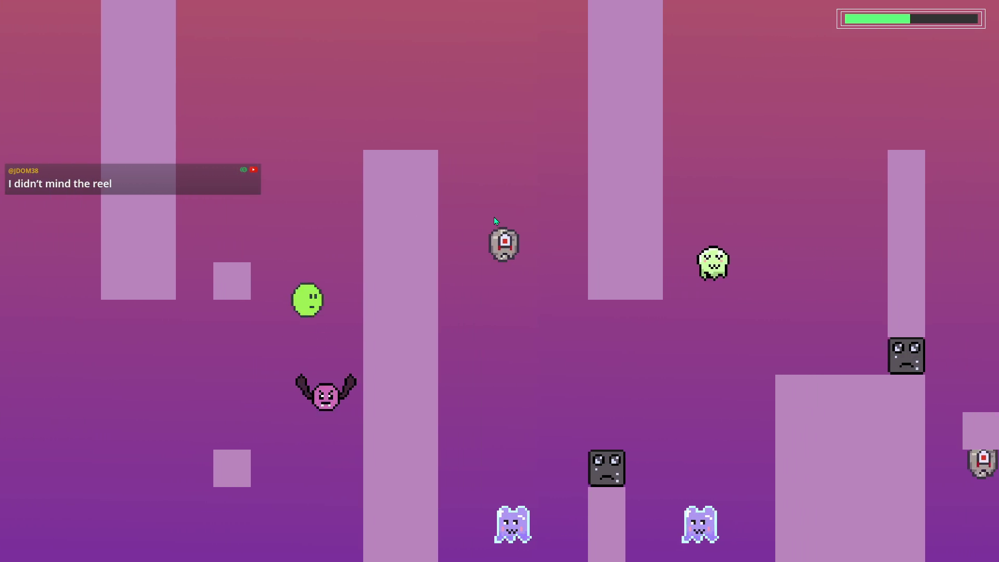
{"action": "key", "text": "space"}
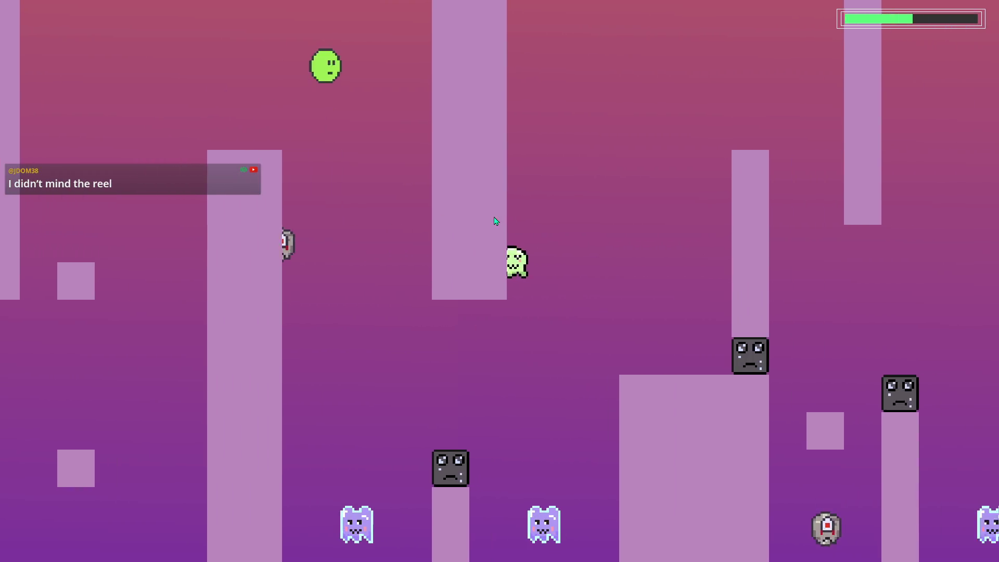
{"action": "key", "text": "space"}
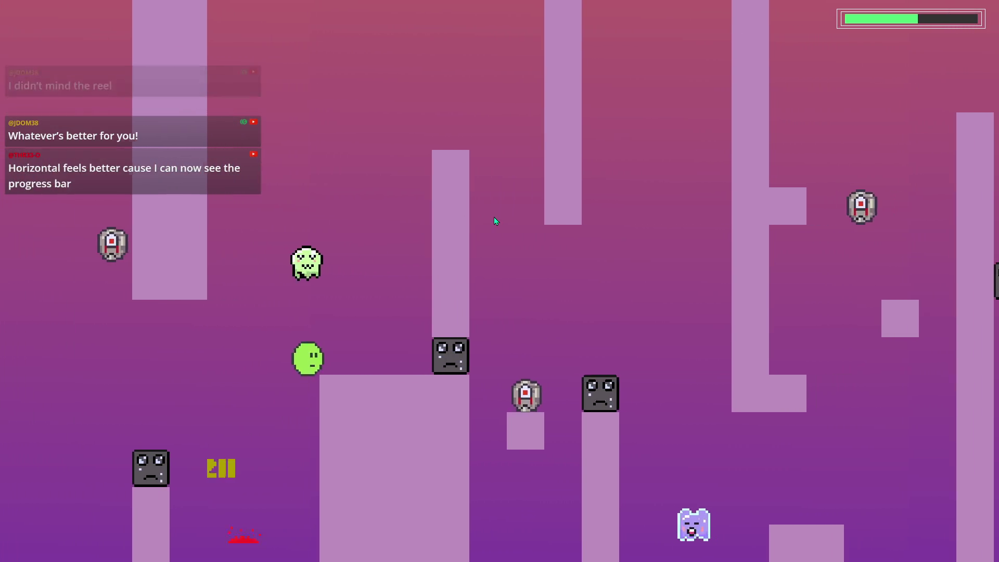
{"action": "key", "text": "space"}
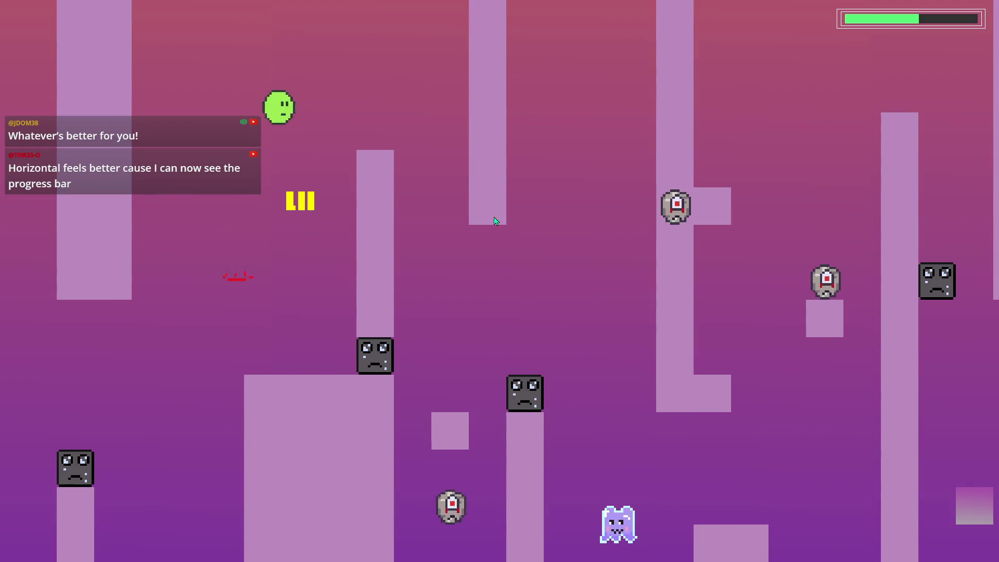
{"action": "key", "text": "space"}
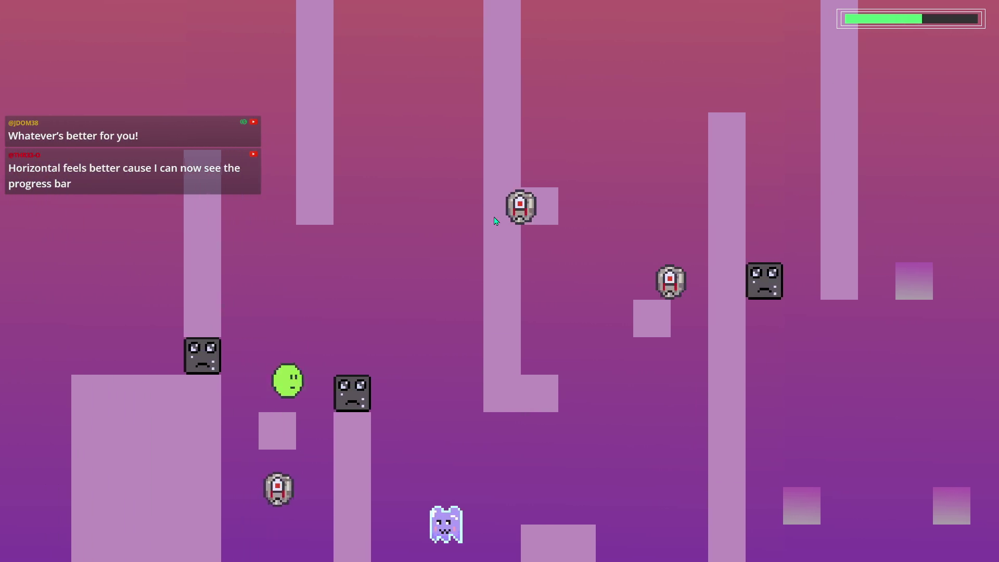
{"action": "key", "text": "space"}
{"action": "key", "text": "space"}
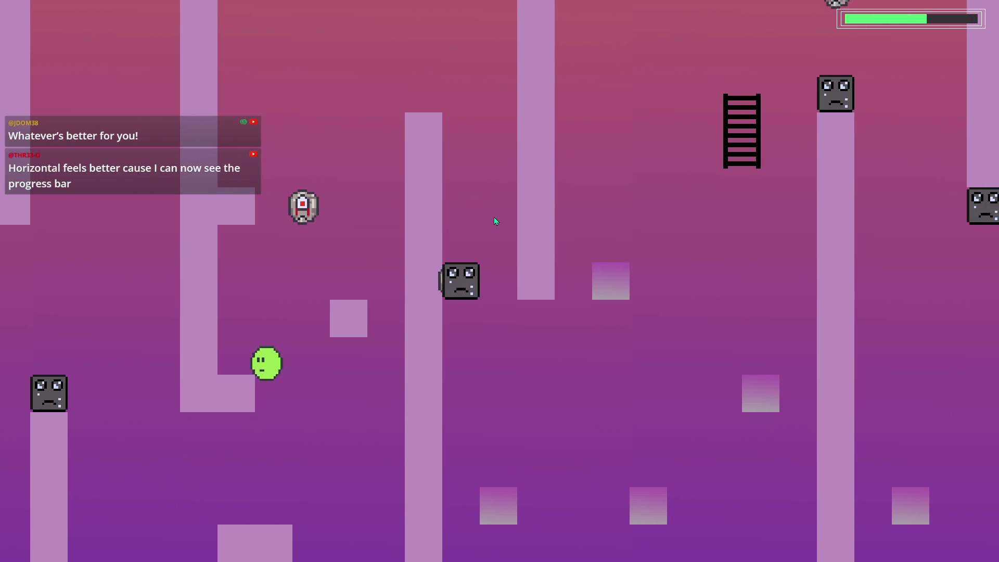
{"action": "key", "text": "space"}
{"action": "key", "text": "space"}
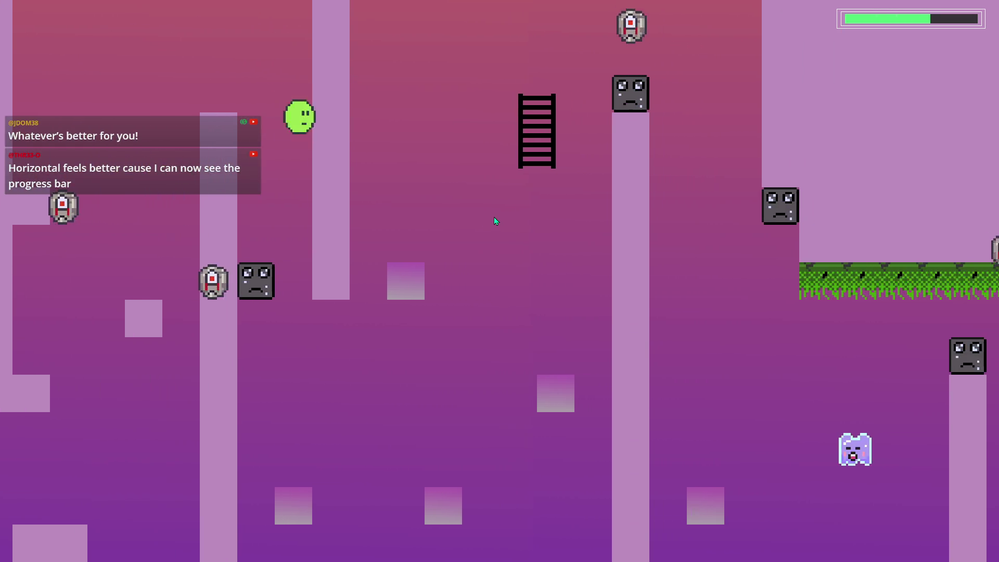
{"action": "key", "text": "space"}
{"action": "key", "text": "space"}
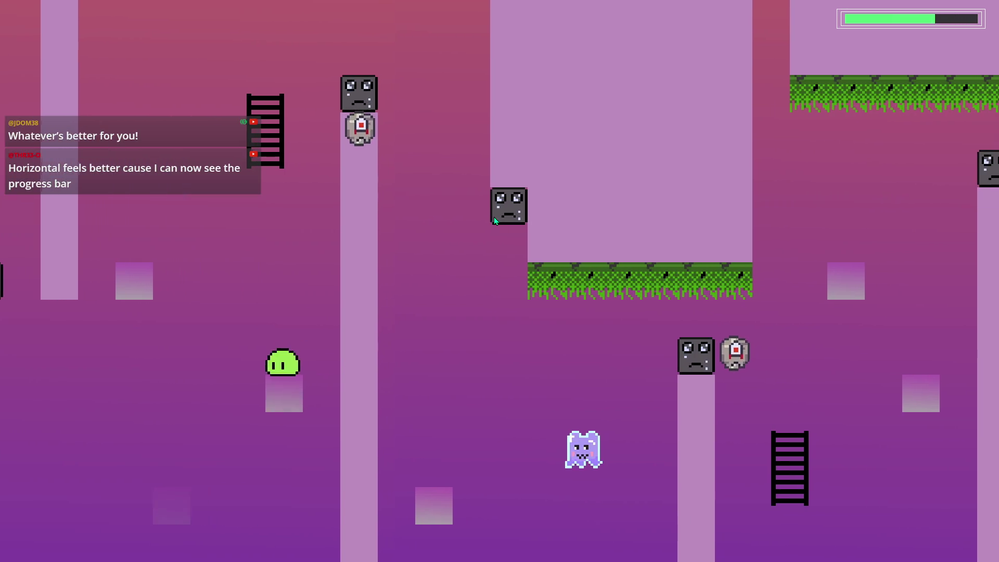
{"action": "key", "text": "space"}
{"action": "key", "text": "space"}
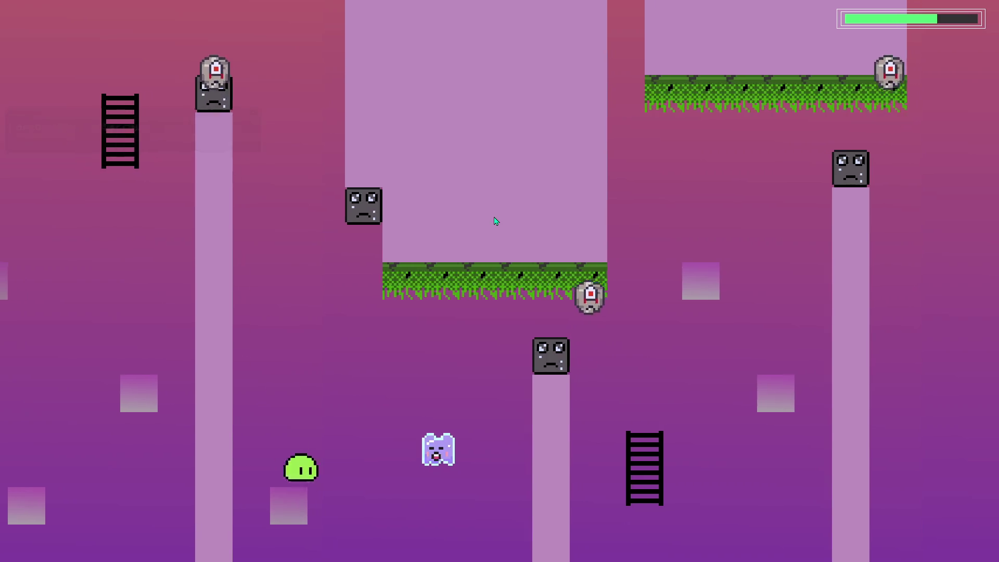
{"action": "key", "text": "space"}
{"action": "key", "text": "space"}
{"action": "key", "text": "space"}
{"action": "key", "text": "space"}
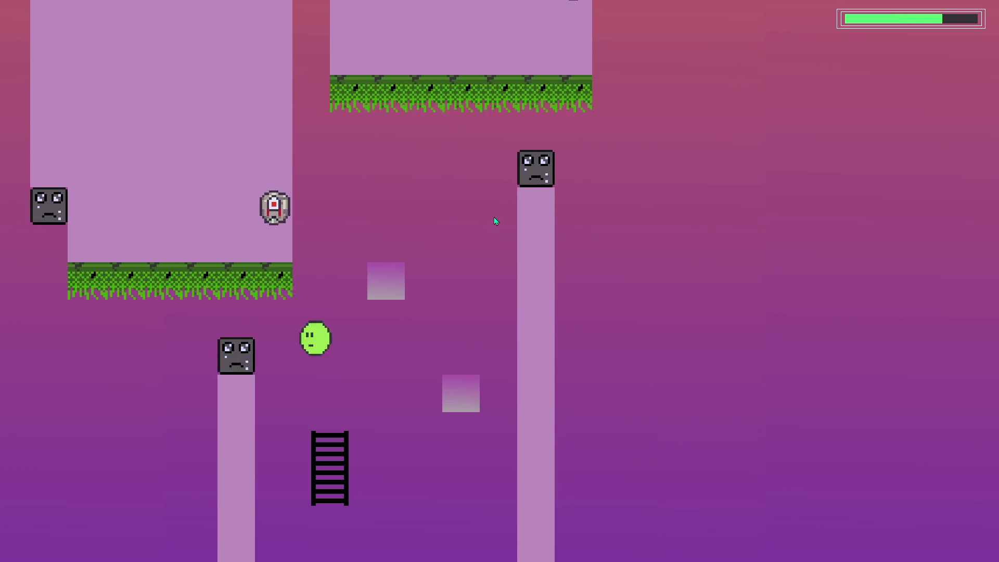
{"action": "key", "text": "space"}
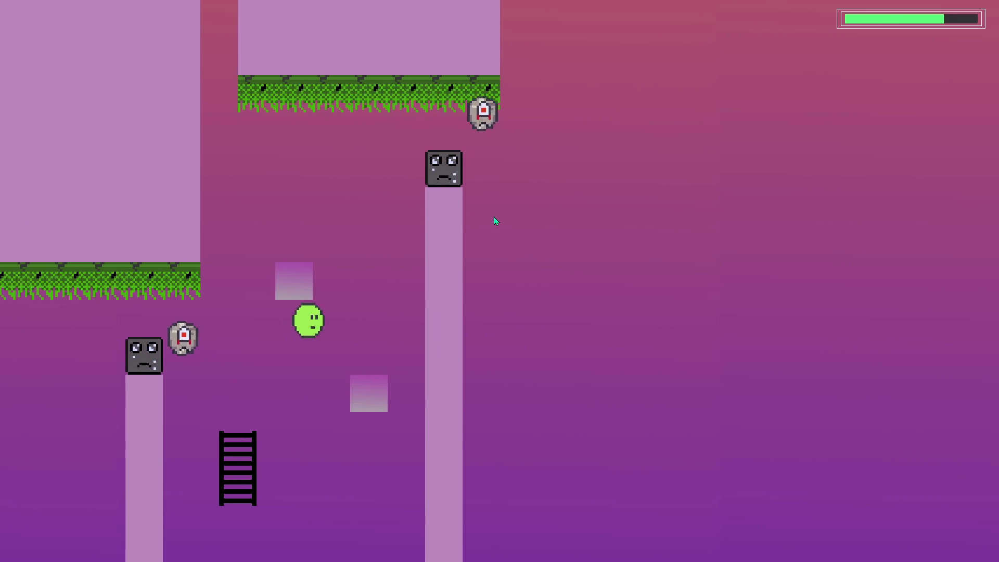
{"action": "key", "text": "space"}
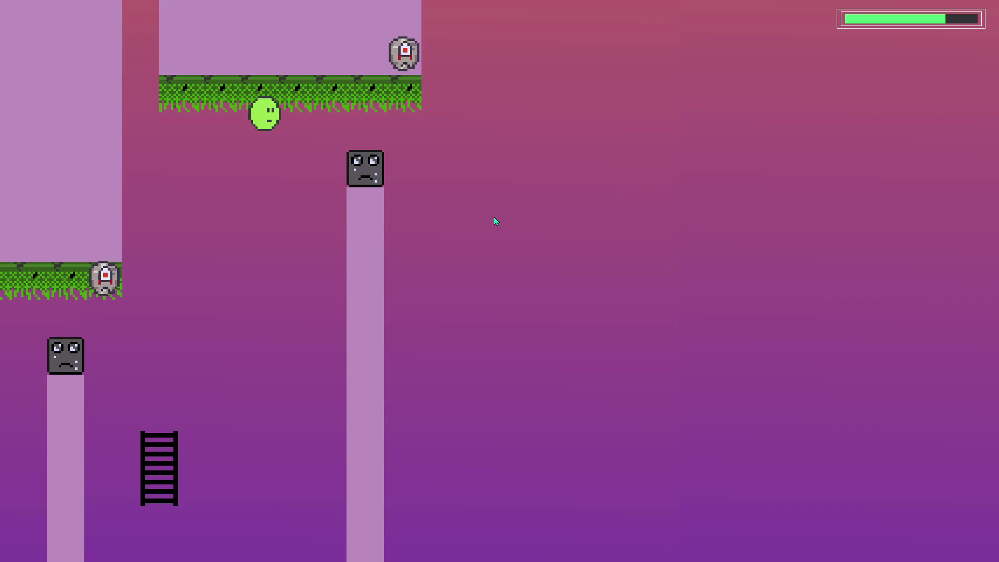
{"action": "key", "text": "space"}
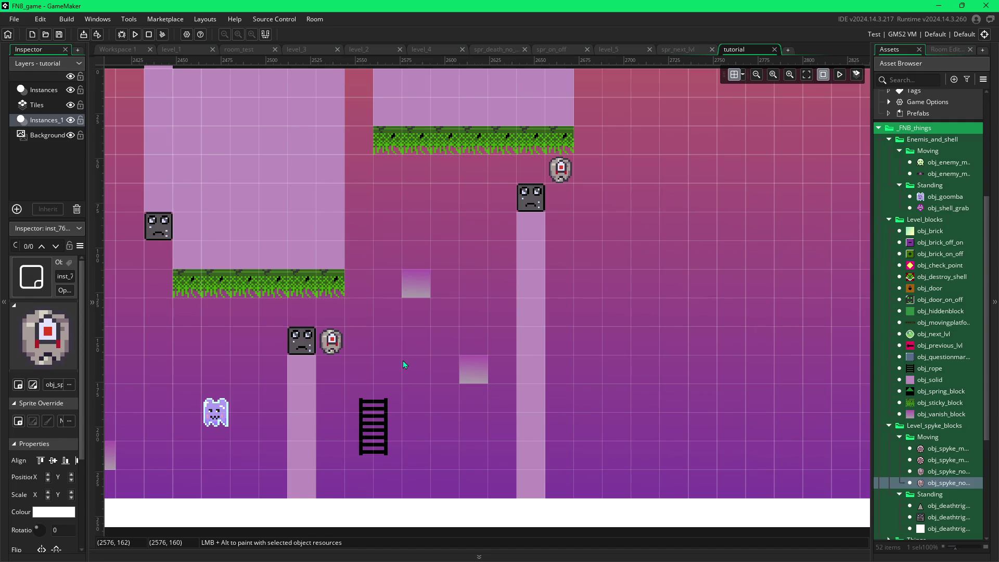
{"action": "left_click", "coordinate": [365, 406]}
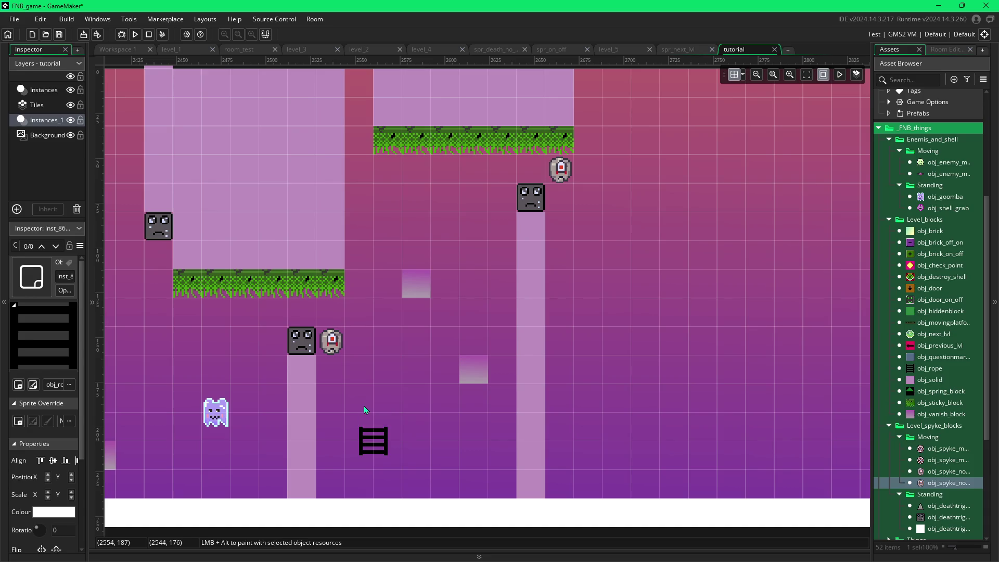
{"action": "left_click", "coordinate": [364, 409]}
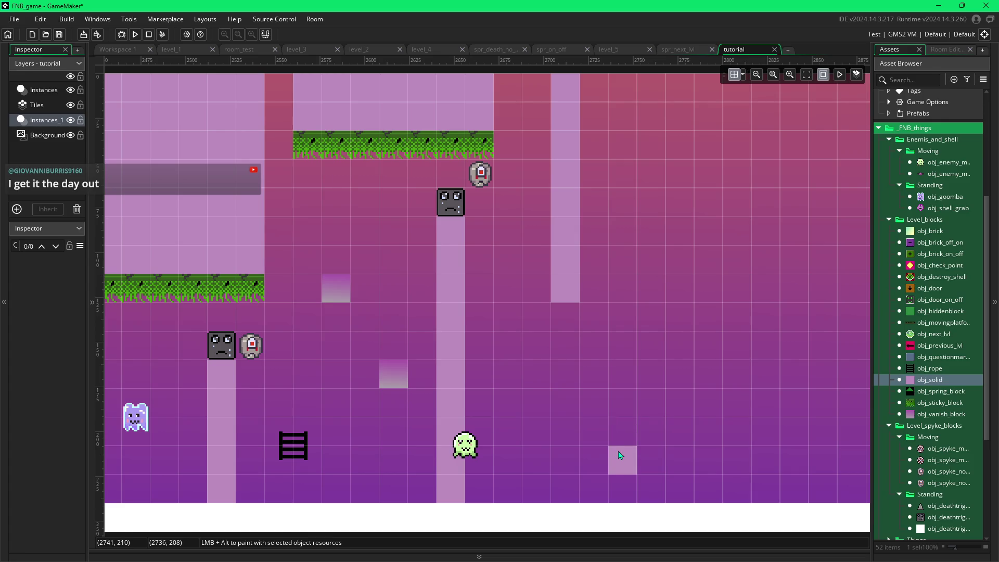
- Add a second obj_solid in the cell beside the lone solid block near the bottom
{"action": "left_click", "coordinate": [620, 455]}
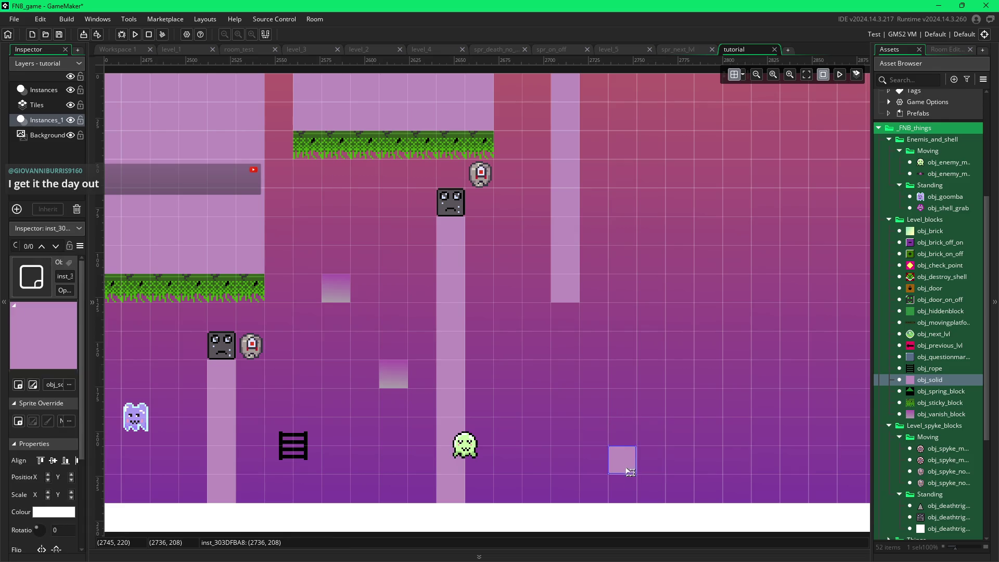
{"action": "left_click", "coordinate": [650, 480], "text": "alt"}
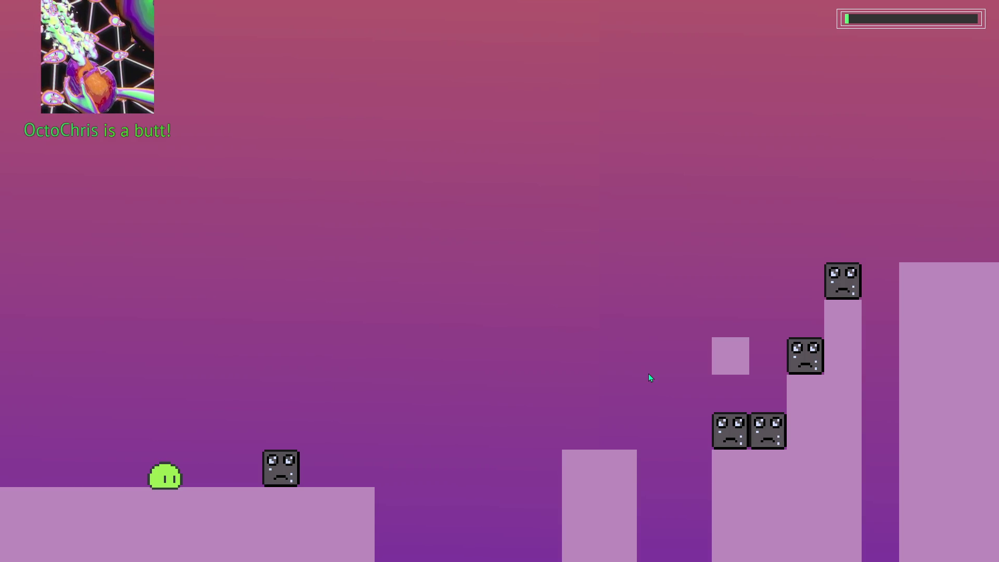
- Jump the slime across the first platforms and gaps, past the toggling blocks
{"action": "key", "text": "space"}
{"action": "key", "text": "space"}
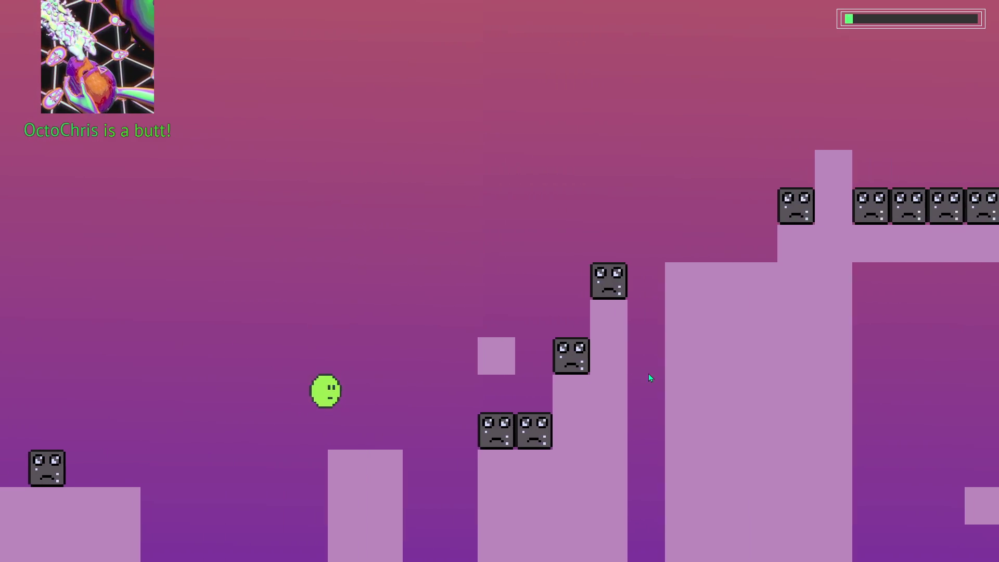
{"action": "key", "text": "space"}
{"action": "key", "text": "space"}
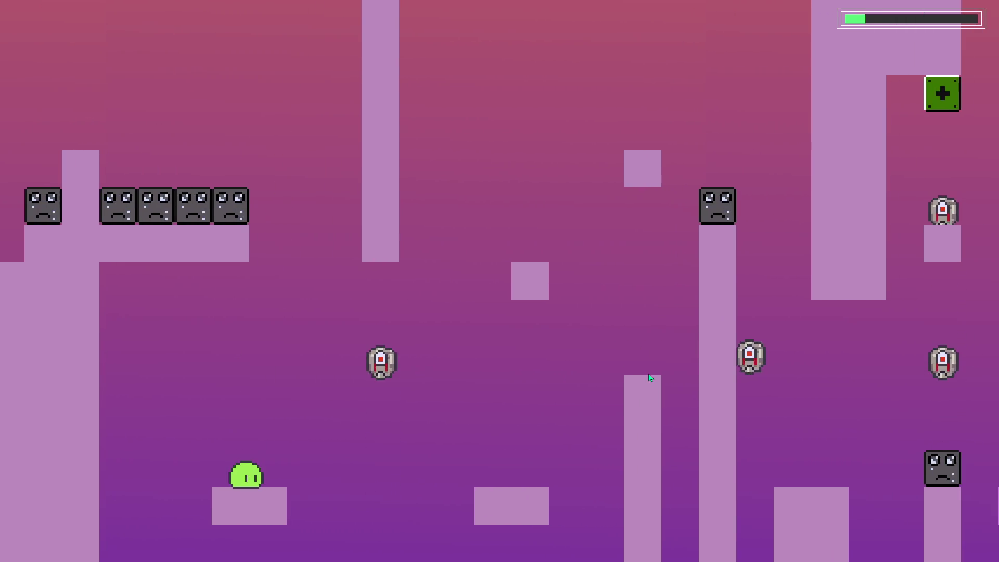
{"action": "key", "text": "space"}
{"action": "key", "text": "space"}
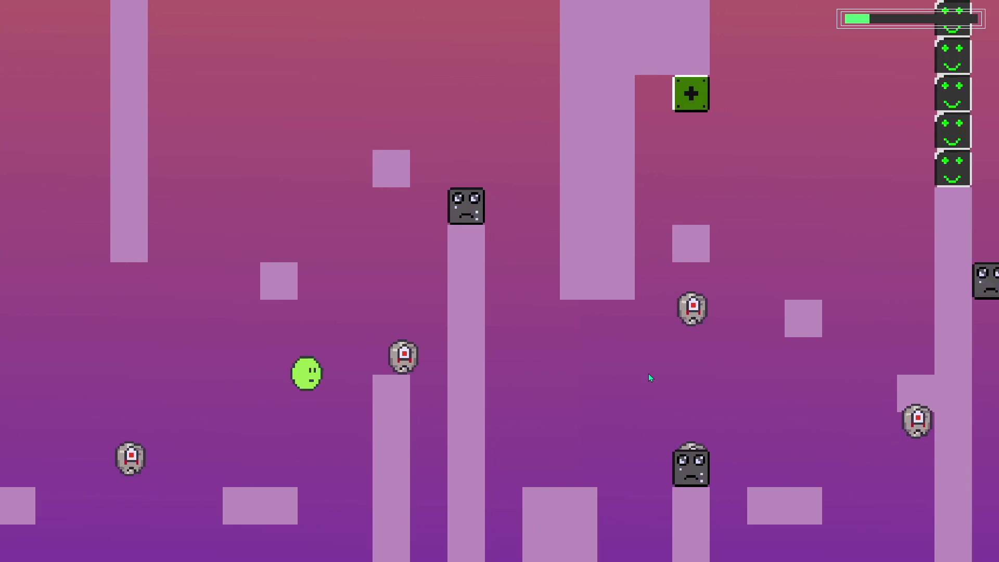
{"action": "key", "text": "space"}
{"action": "key", "text": "space"}
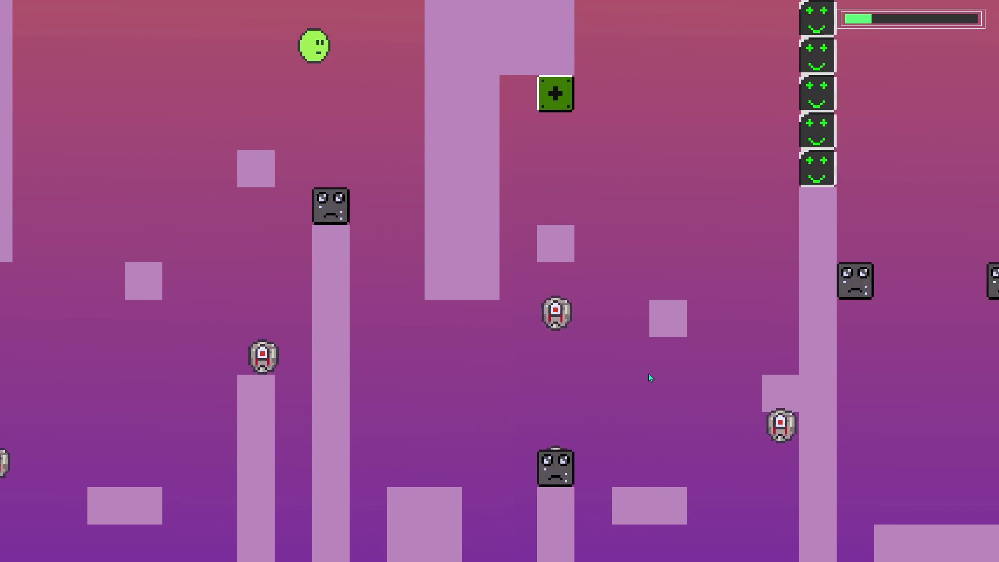
{"action": "key", "text": "space"}
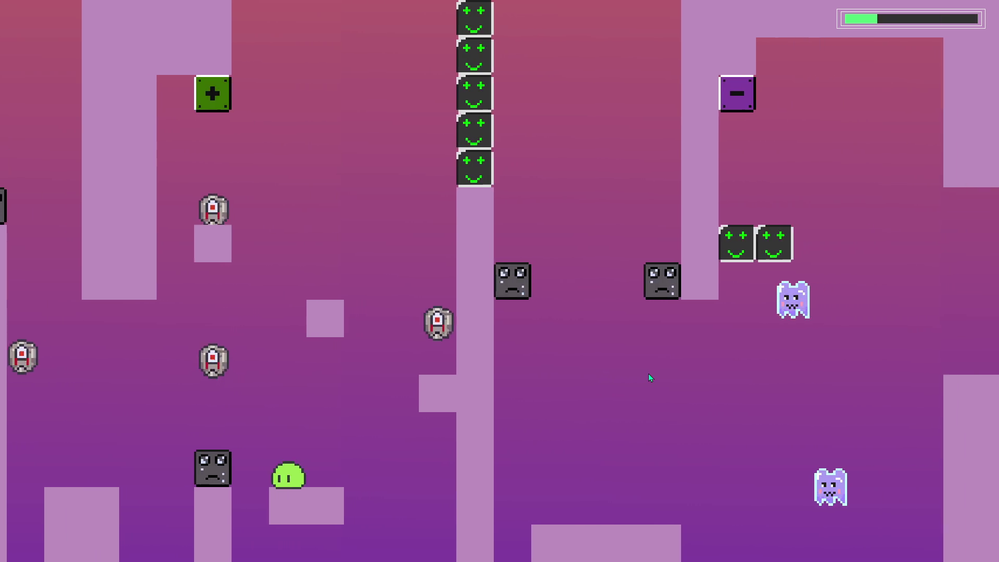
{"action": "key", "text": "space"}
{"action": "key", "text": "space"}
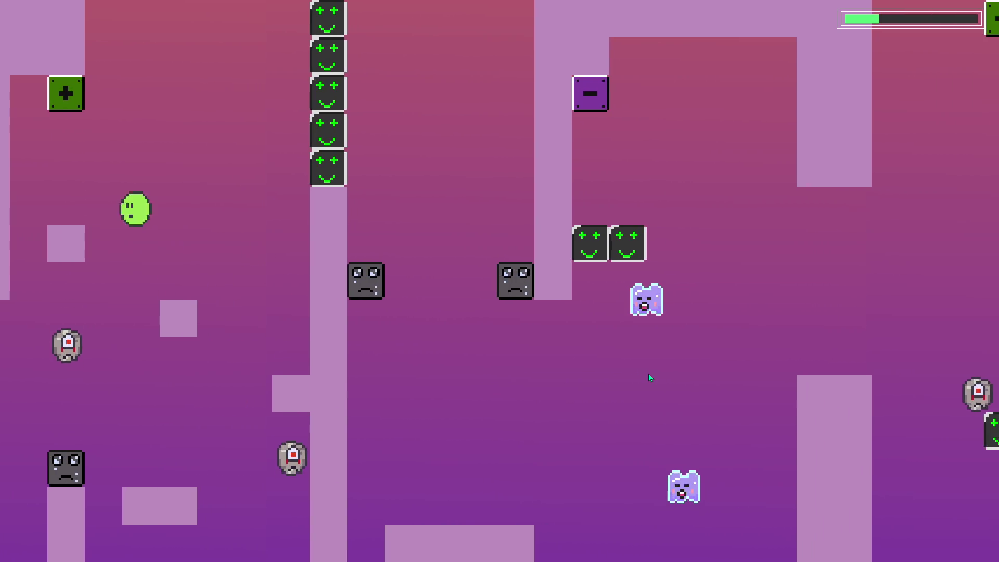
{"action": "key", "text": "space"}
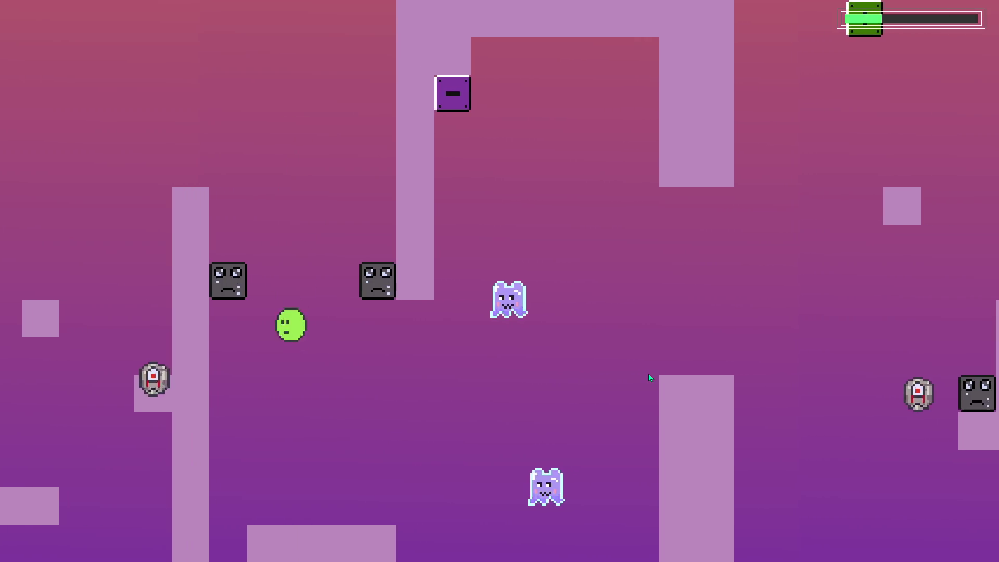
{"action": "key", "text": "space"}
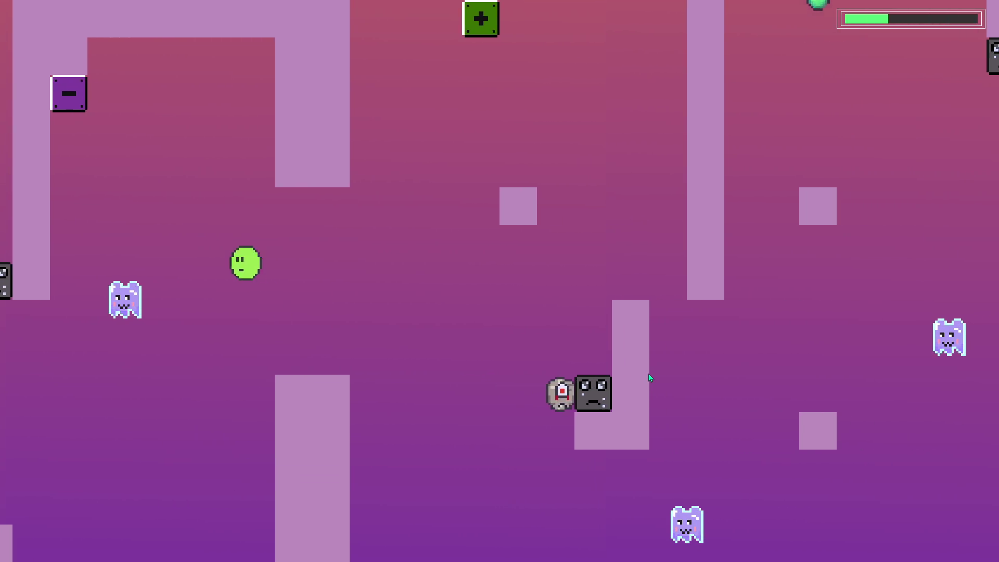
{"action": "key", "text": "space"}
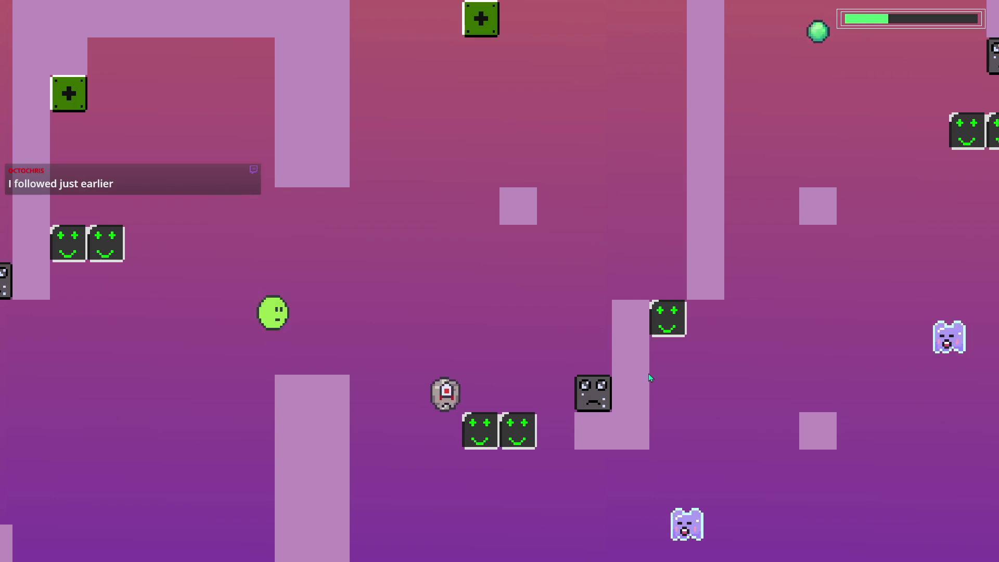
{"action": "key", "text": "space"}
{"action": "key", "text": "space"}
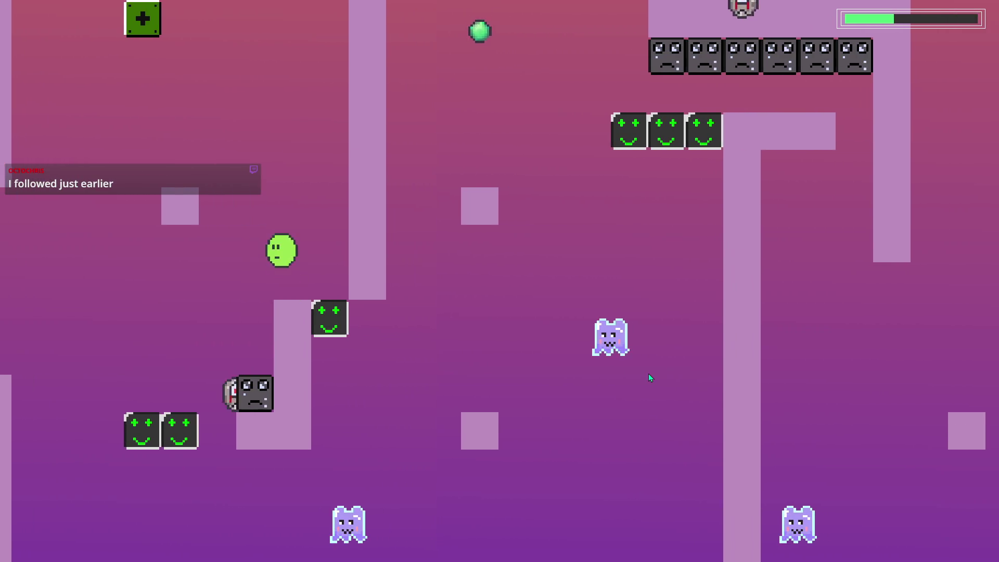
{"action": "key", "text": "space"}
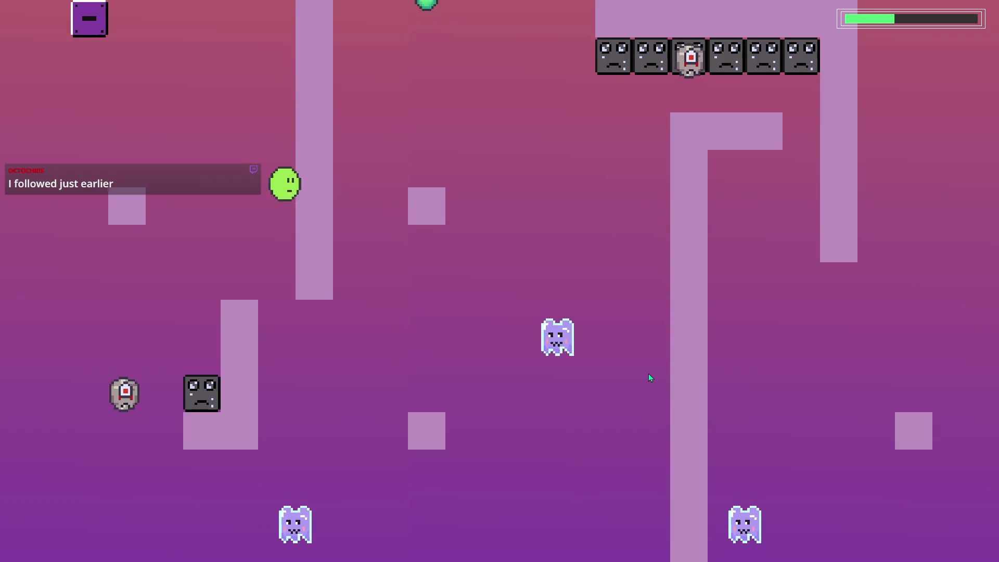
{"action": "key", "text": "space"}
{"action": "key", "text": "space"}
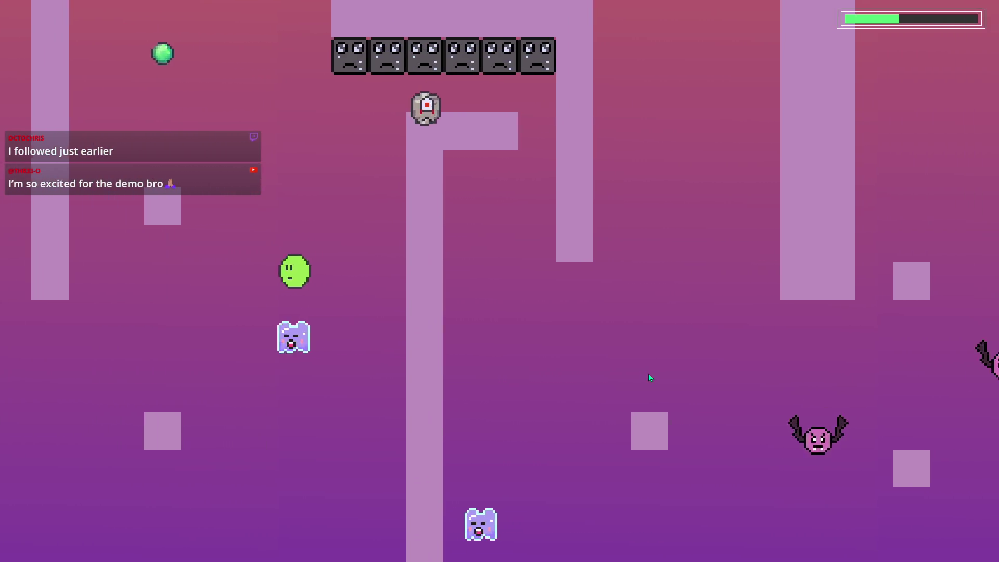
{"action": "key", "text": "space"}
{"action": "key", "text": "space"}
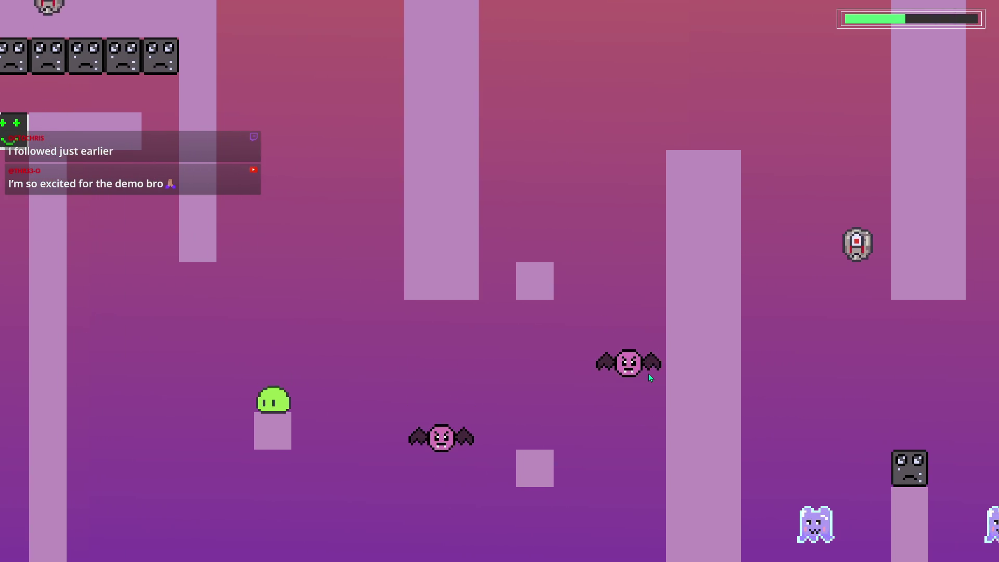
- Hop down past the bats and across the gaps from the pillar top
{"action": "key", "text": "space"}
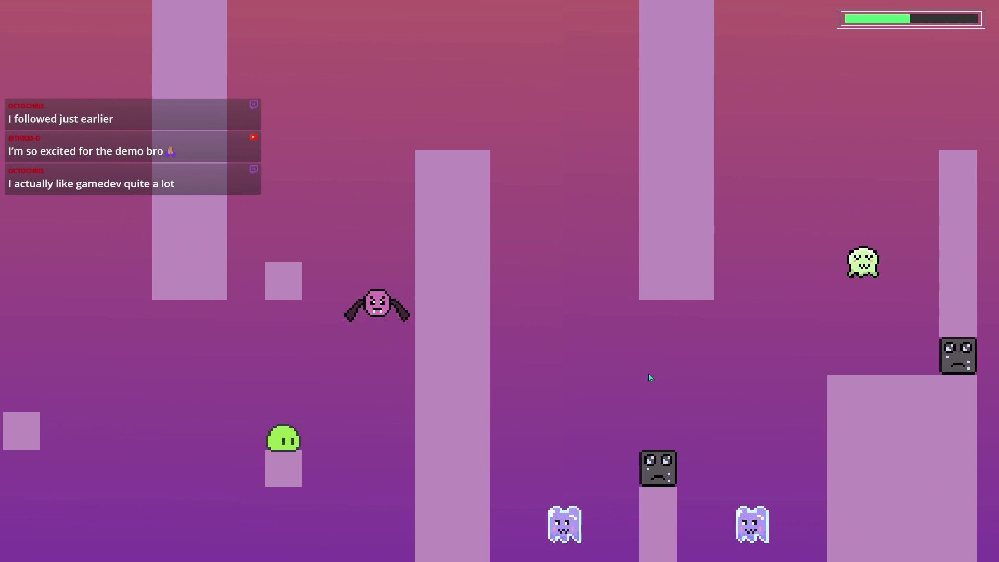
{"action": "key", "text": "space"}
{"action": "key", "text": "space"}
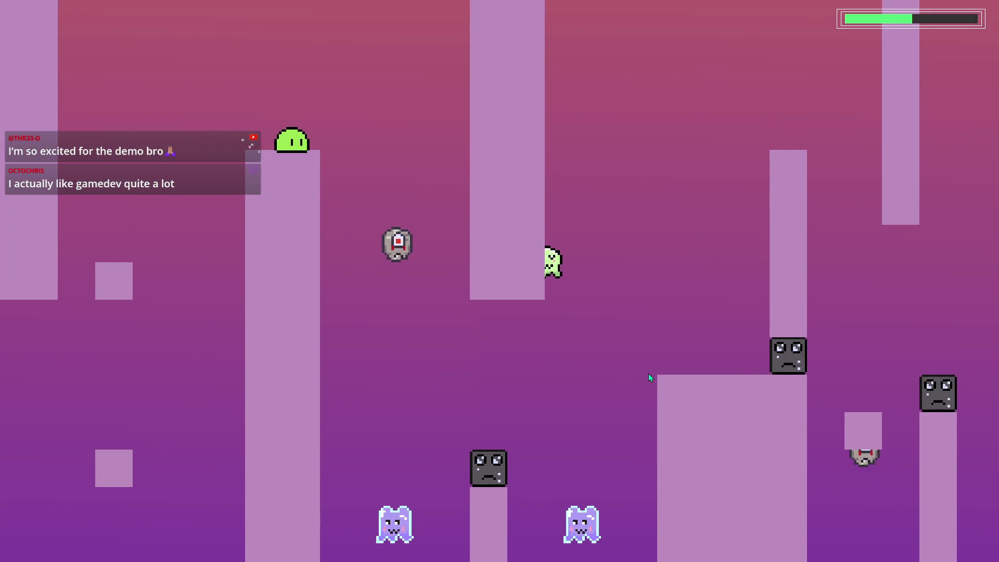
{"action": "key", "text": "space"}
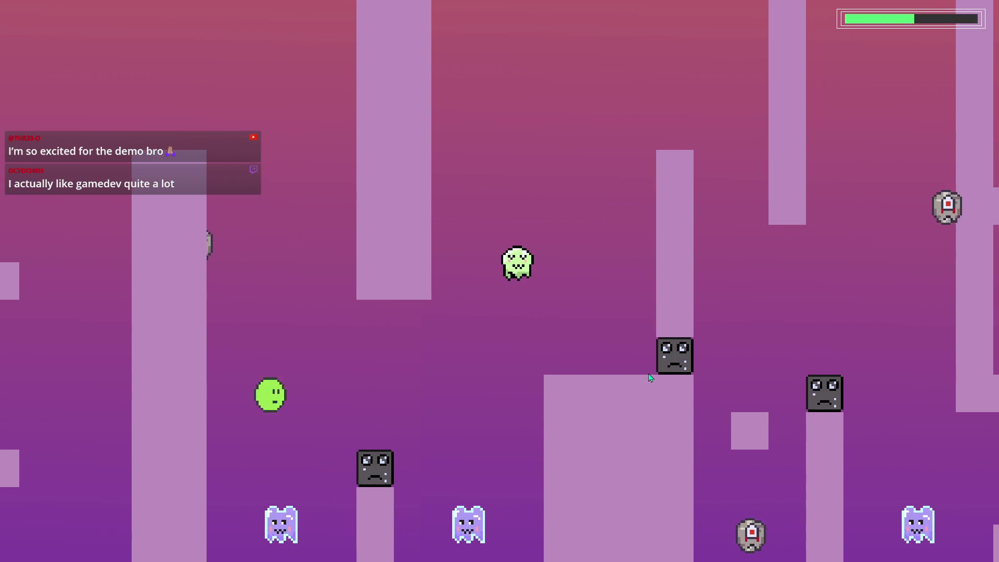
{"action": "key", "text": "space"}
{"action": "key", "text": "space"}
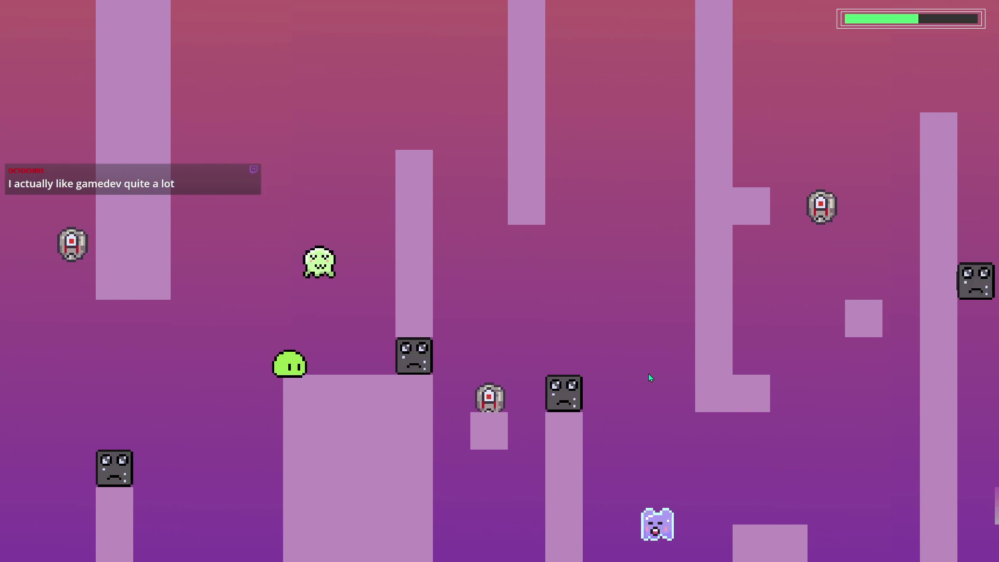
{"action": "key", "text": "space"}
{"action": "key", "text": "space"}
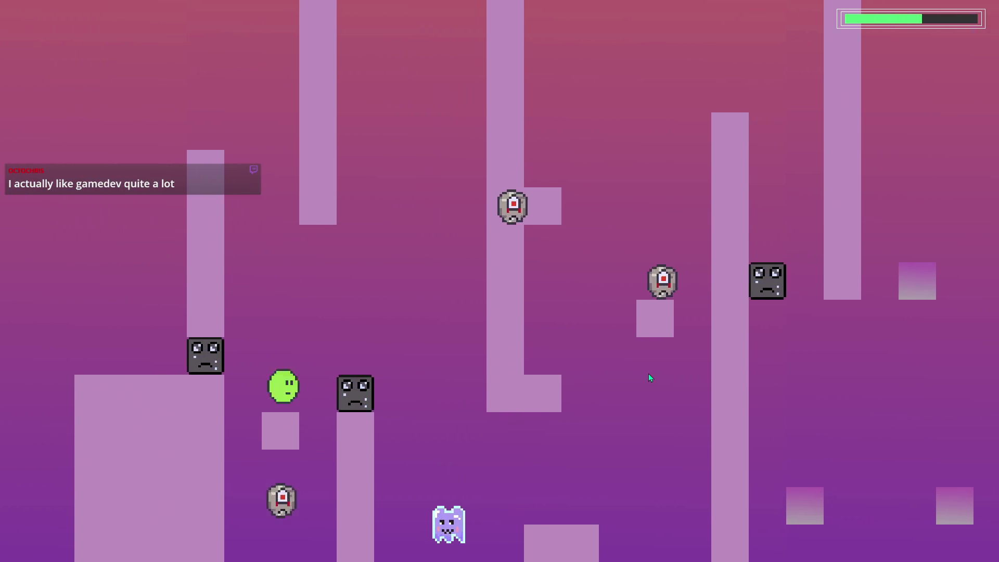
{"action": "key", "text": "space"}
{"action": "key", "text": "space"}
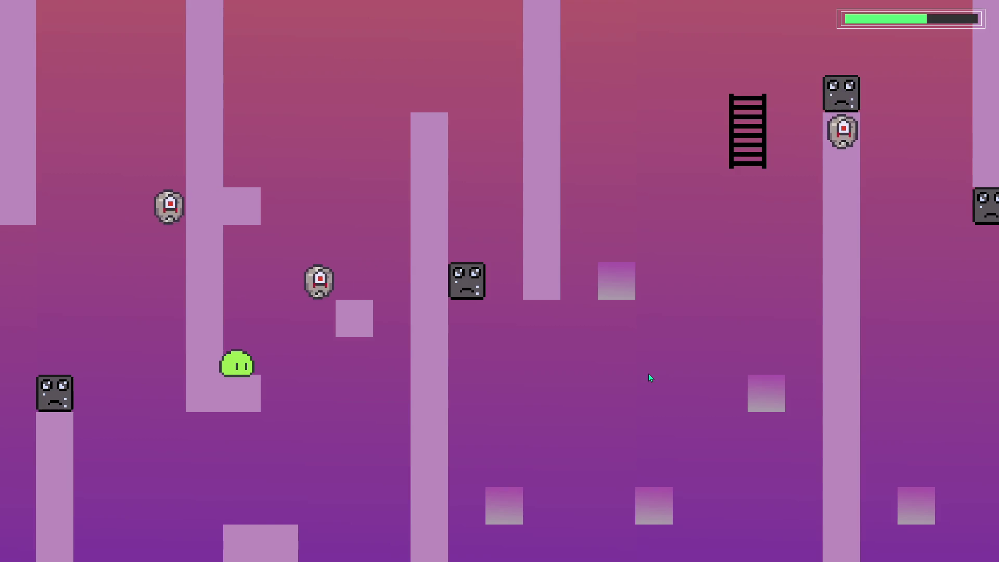
- Land the slime on the tall pillar by the drone, then steer back onto the small platform
{"action": "key", "text": "Right"}
{"action": "key", "text": "space"}
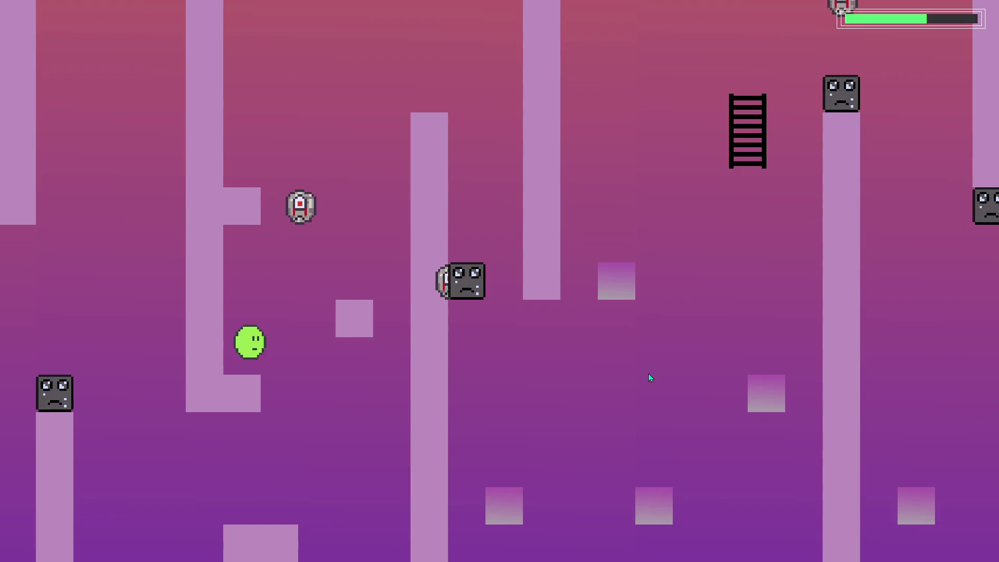
{"action": "key", "text": "space"}
{"action": "key", "text": "Left"}
{"action": "key", "text": "space"}
{"action": "key", "text": "Right"}
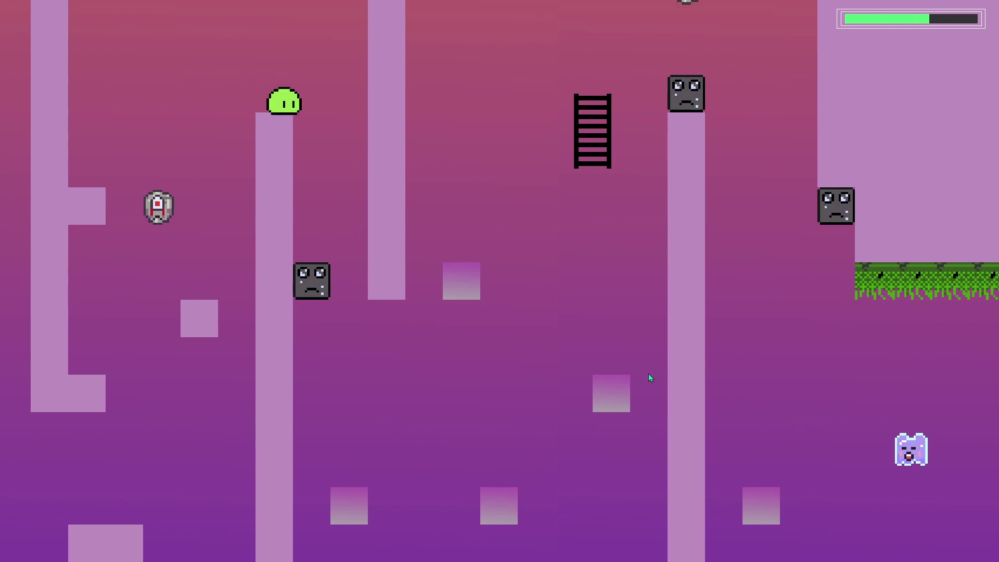
{"action": "key", "text": "space"}
{"action": "key", "text": "Right"}
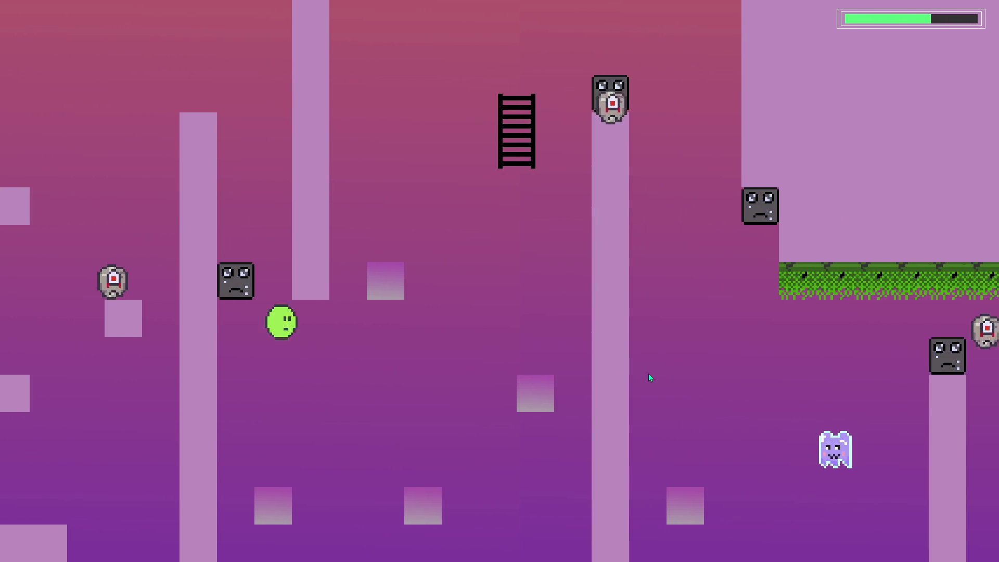
{"action": "key", "text": "space"}
{"action": "key", "text": "Right"}
{"action": "key", "text": "Left"}
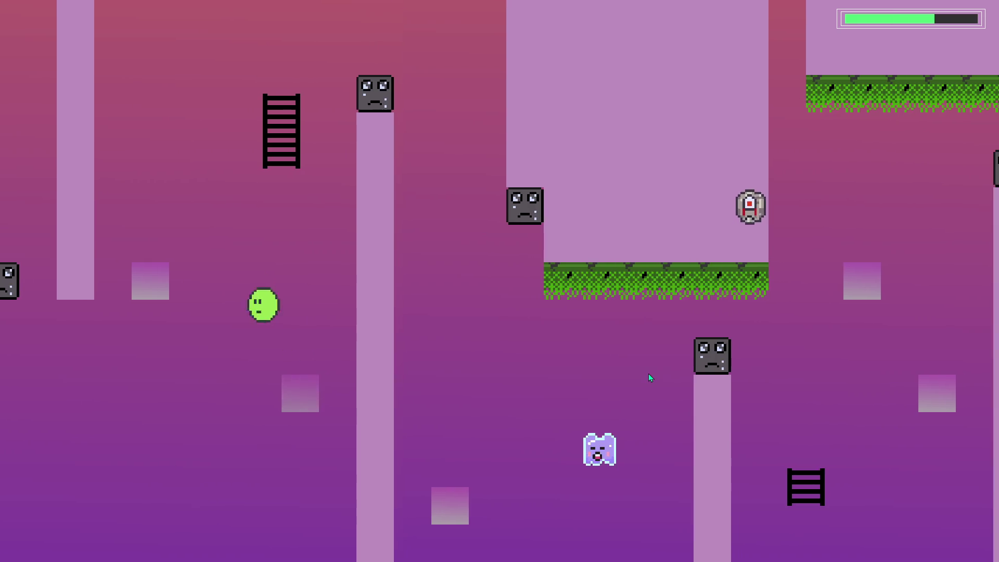
- Double-jump up to the grass platform and move right toward the sad blocks
{"action": "key", "text": "space"}
{"action": "key", "text": "Right"}
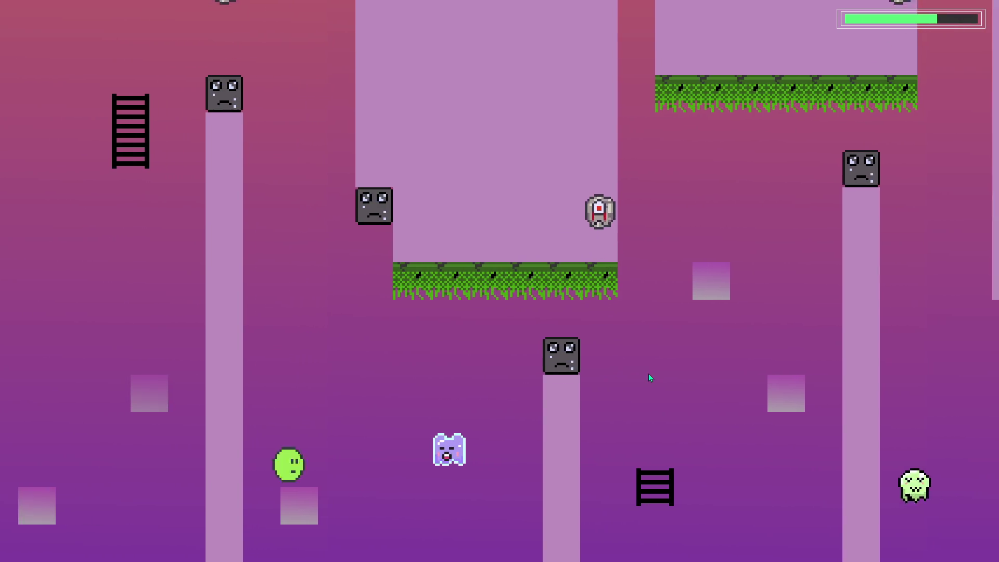
{"action": "key", "text": "space"}
{"action": "key", "text": "Right"}
{"action": "key", "text": "space"}
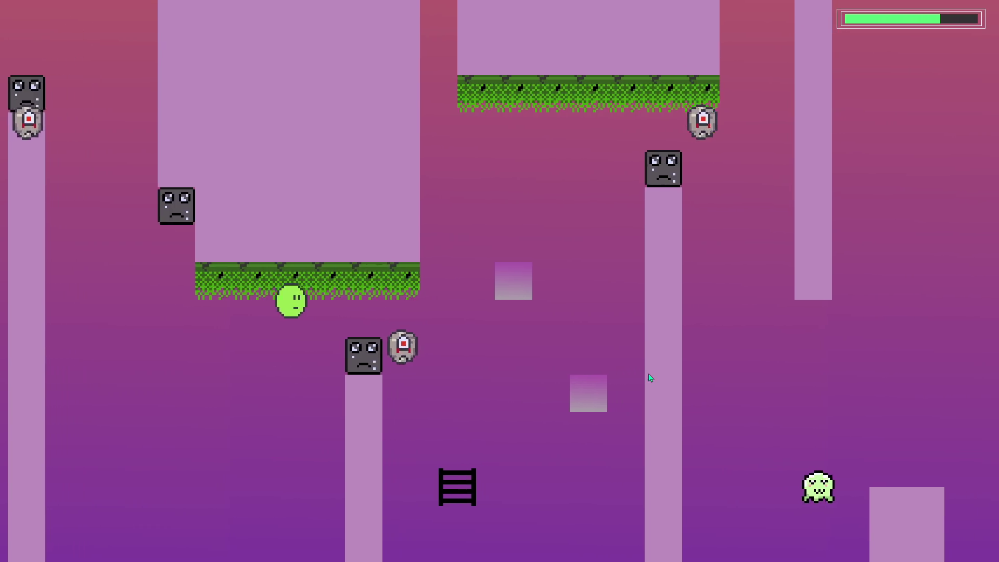
{"action": "key", "text": "Right"}
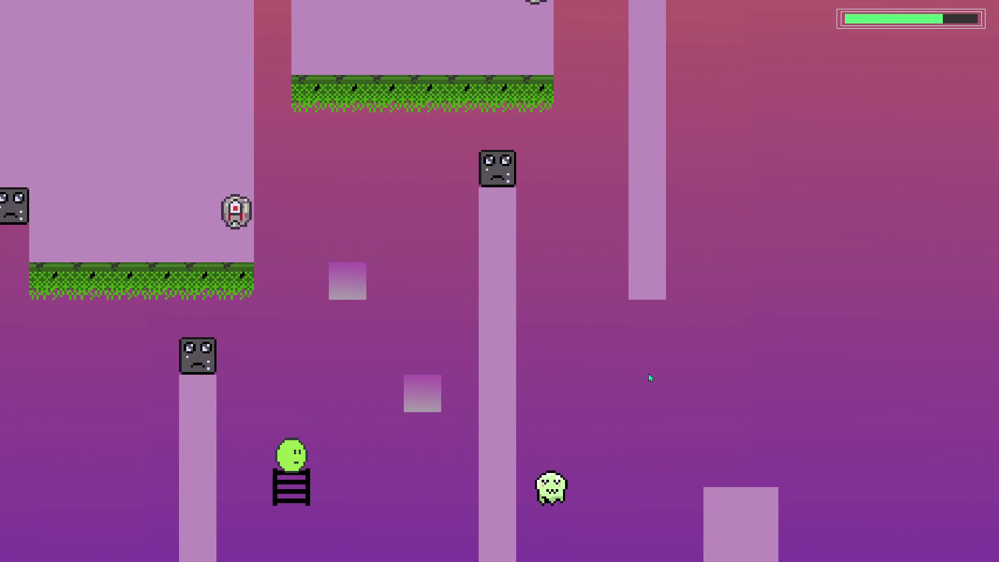
{"action": "key", "text": "space"}
{"action": "key", "text": "Right"}
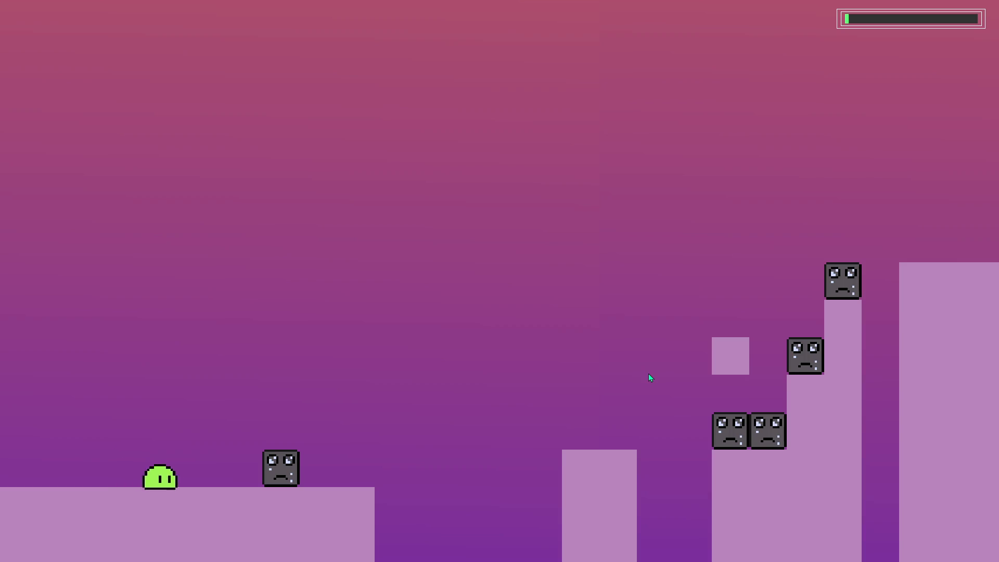
{"action": "key", "text": "Right"}
{"action": "key", "text": "space"}
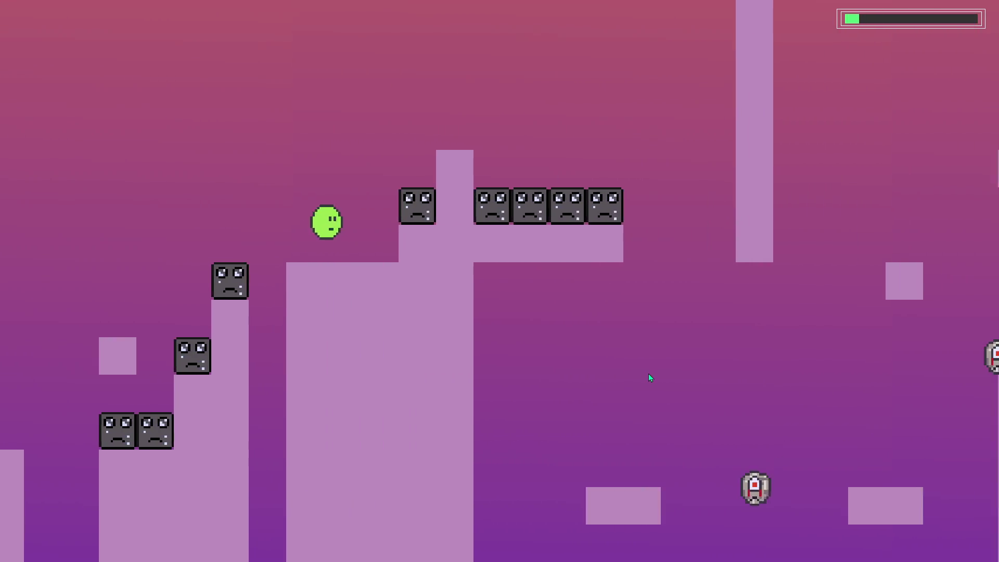
{"action": "key", "text": "Right"}
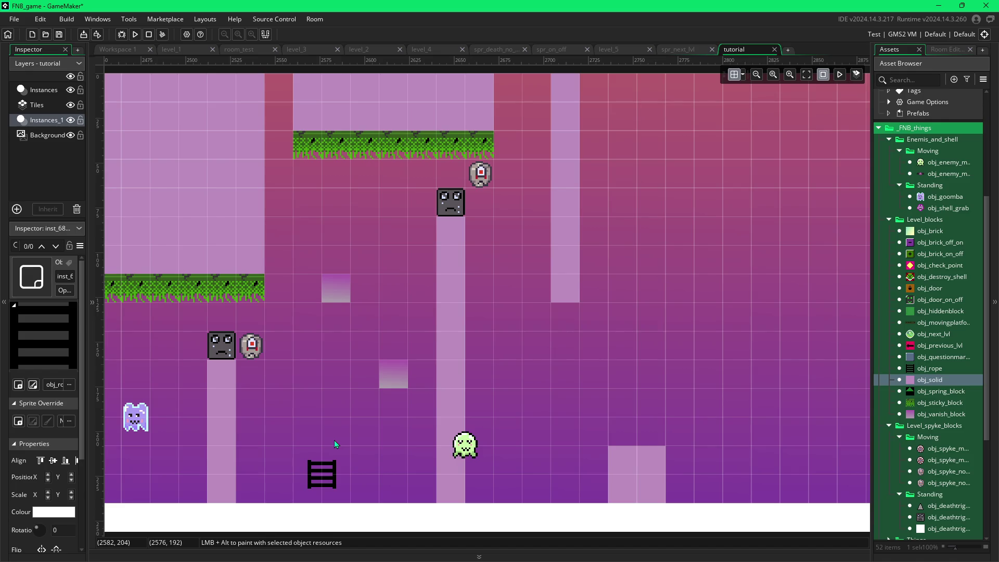
- Pan the room view left and back right to review the layout
{"action": "left_click_drag", "start_coordinate": [312, 431], "coordinate": [425, 437]}
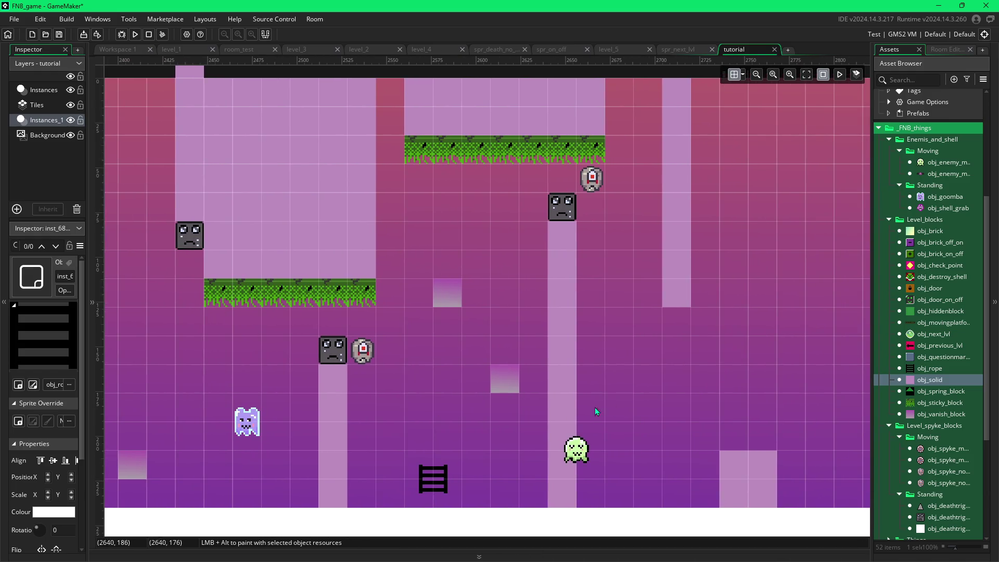
{"action": "left_click_drag", "start_coordinate": [607, 404], "coordinate": [567, 401]}
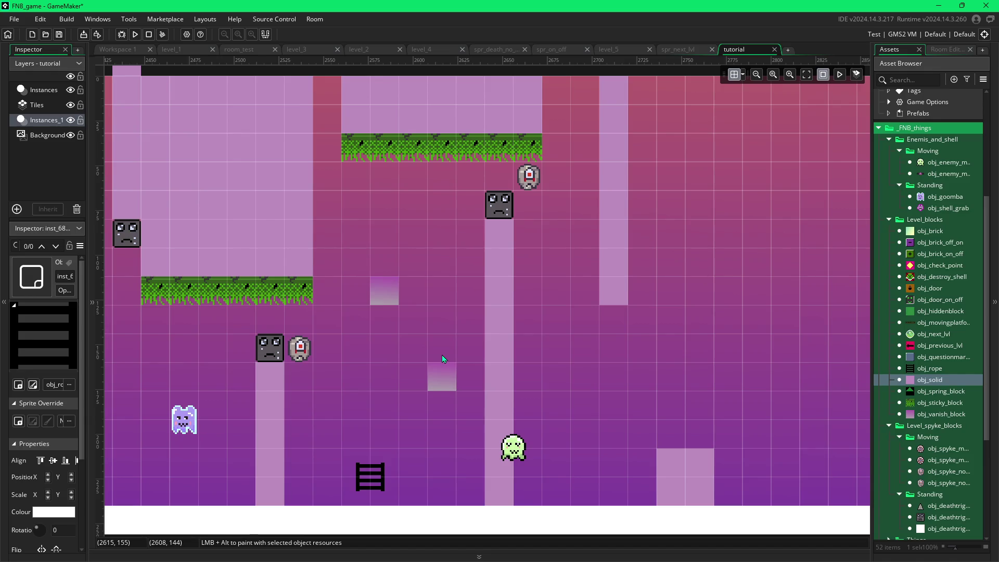
{"action": "mouse_move", "coordinate": [442, 356]}
{"action": "left_mouse_down"}
{"action": "mouse_move", "coordinate": [404, 364]}
{"action": "mouse_move", "coordinate": [533, 375]}
{"action": "left_mouse_up"}
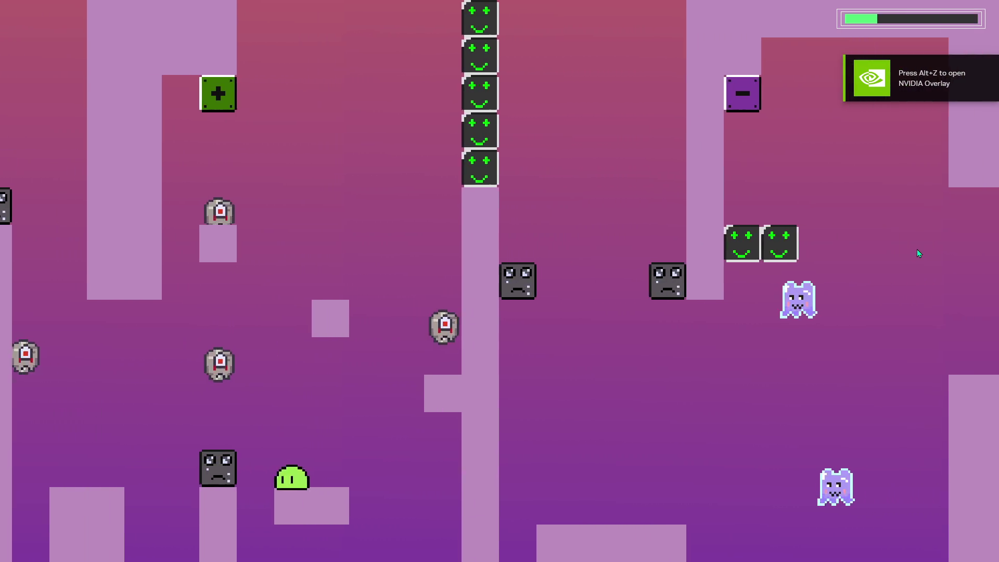
- Jump the slime off its low platform, across the pillar tops and onto the small block
{"action": "key", "text": "space"}
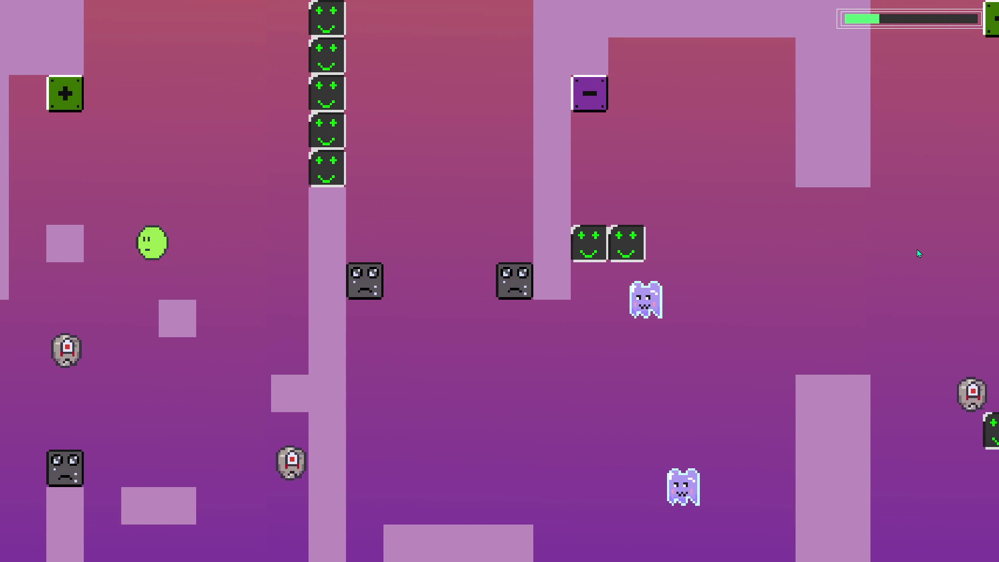
{"action": "key", "text": "space"}
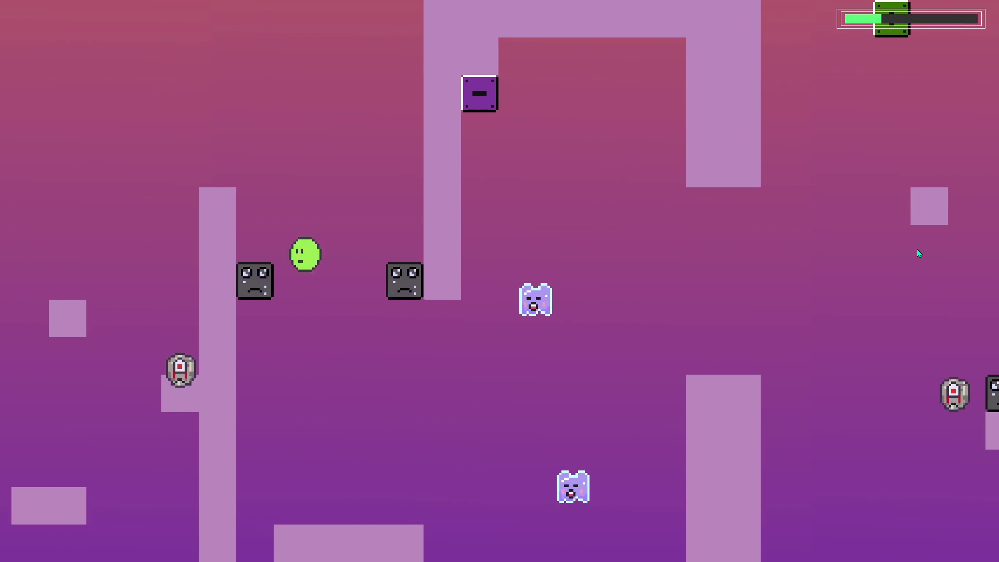
{"action": "key", "text": "space"}
{"action": "key", "text": "space"}
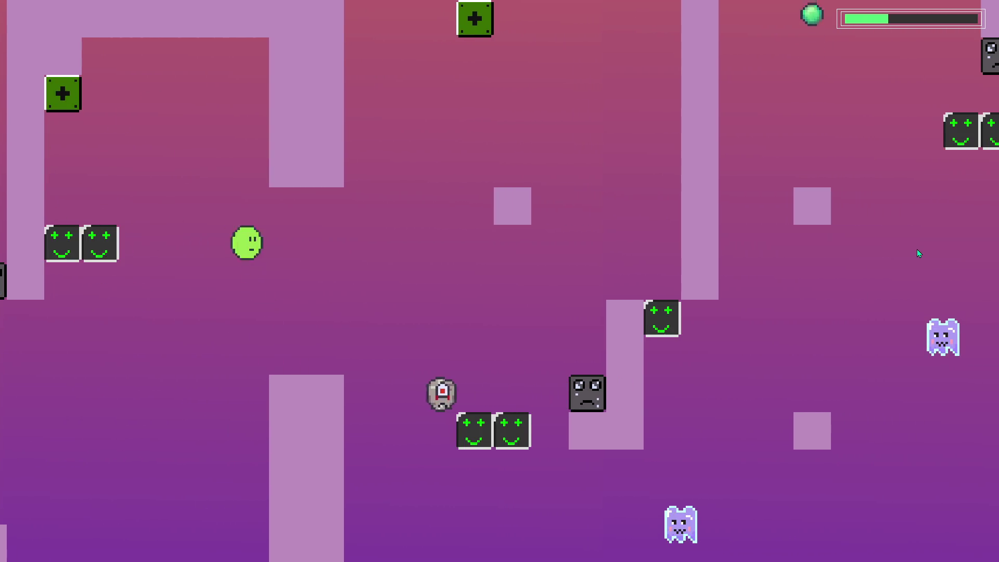
{"action": "key", "text": "space"}
{"action": "key", "text": "space"}
{"action": "key", "text": "space"}
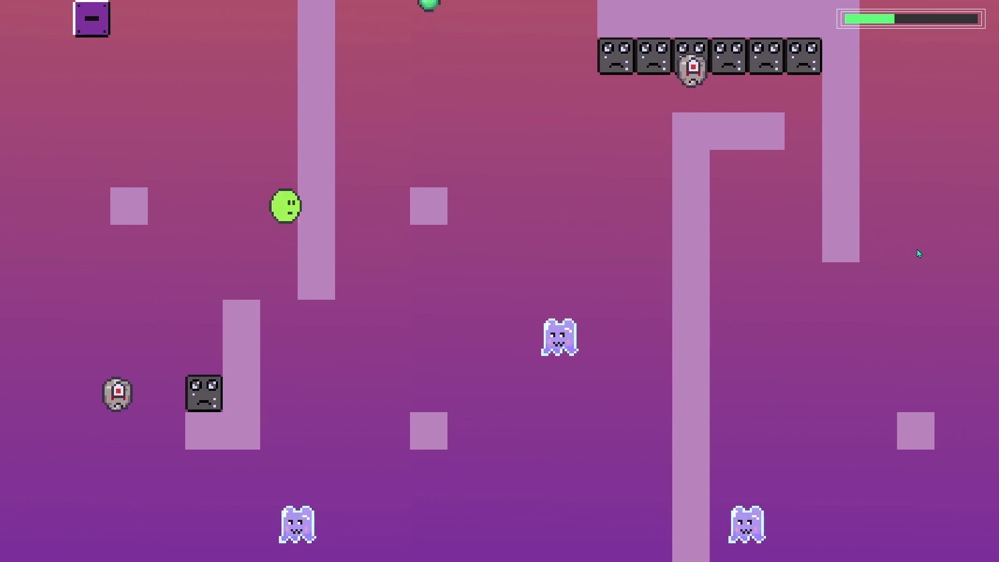
{"action": "key", "text": "space"}
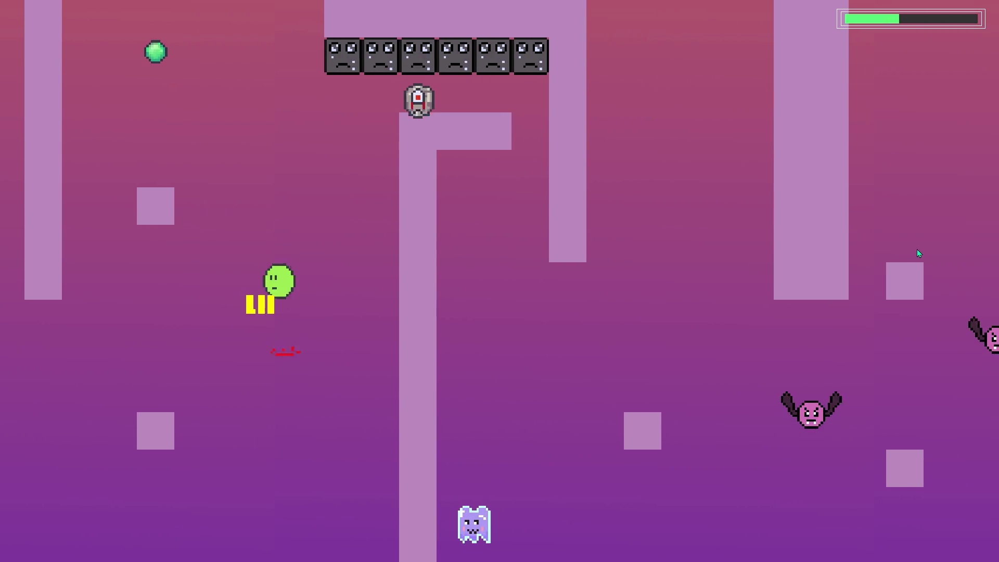
{"action": "key", "text": "space"}
{"action": "key", "text": "space"}
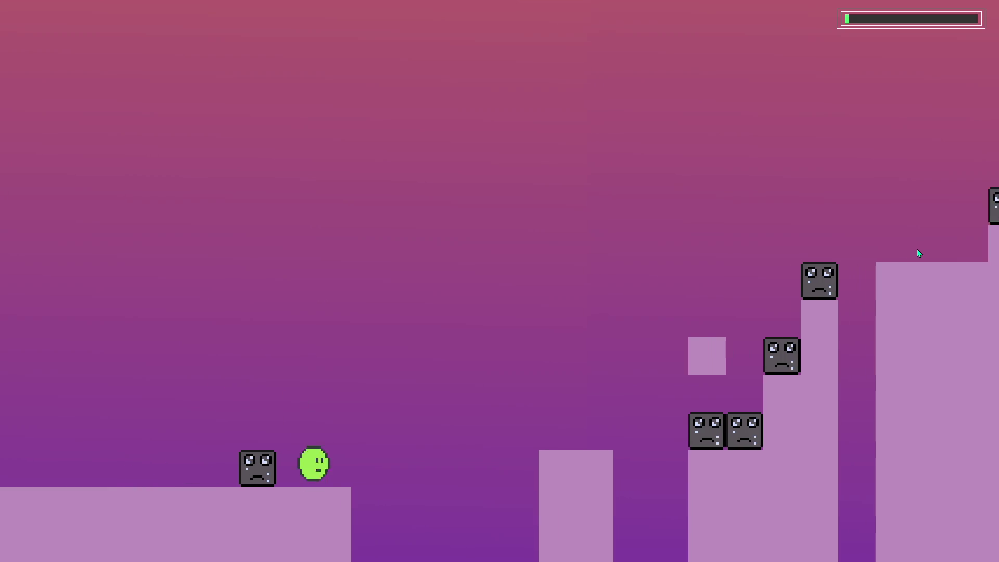
- Jump the slime up from the ground onto the low platform and small blocks
{"action": "key", "text": "space"}
{"action": "key", "text": "space"}
{"action": "key", "text": "space"}
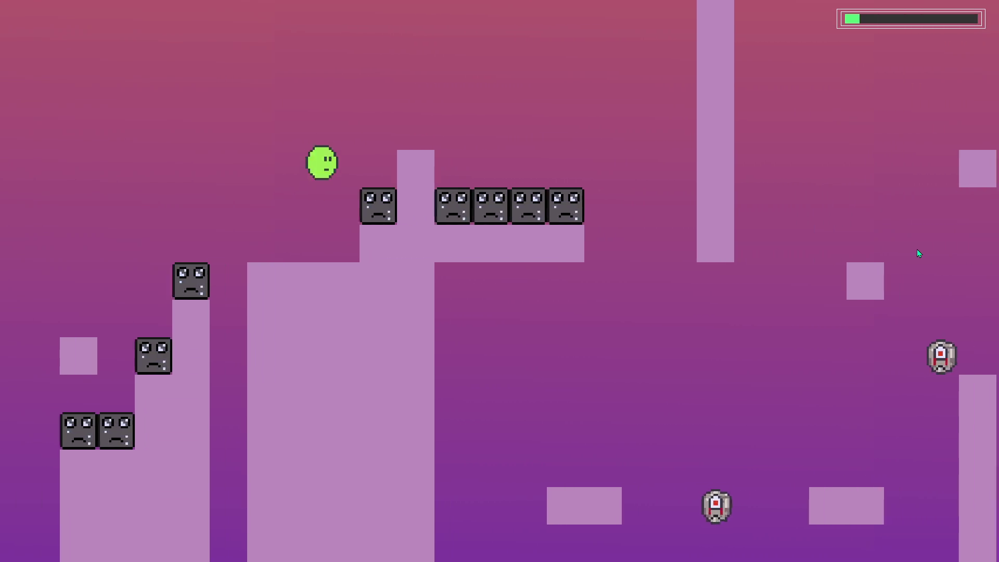
{"action": "key", "text": "space"}
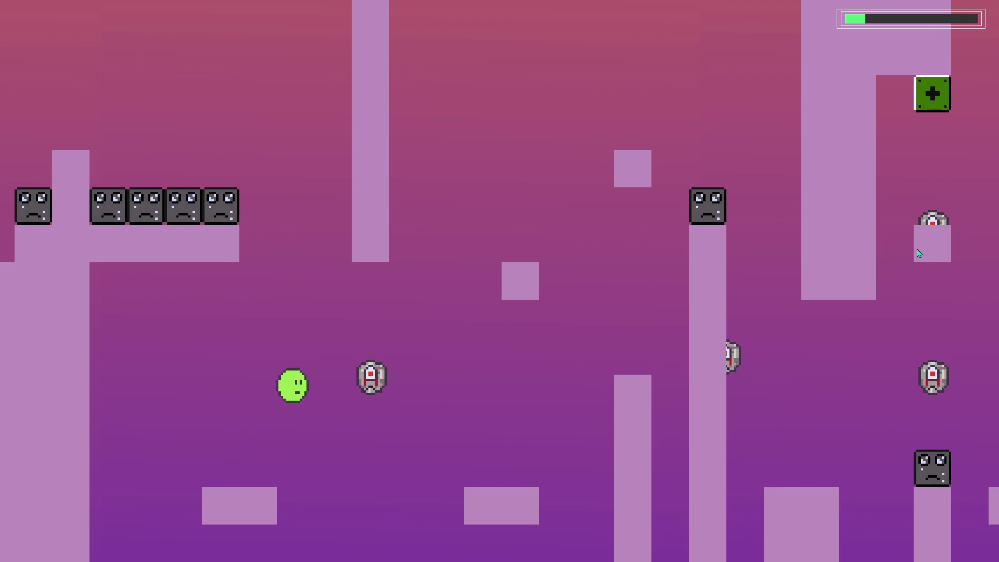
{"action": "key", "text": "space"}
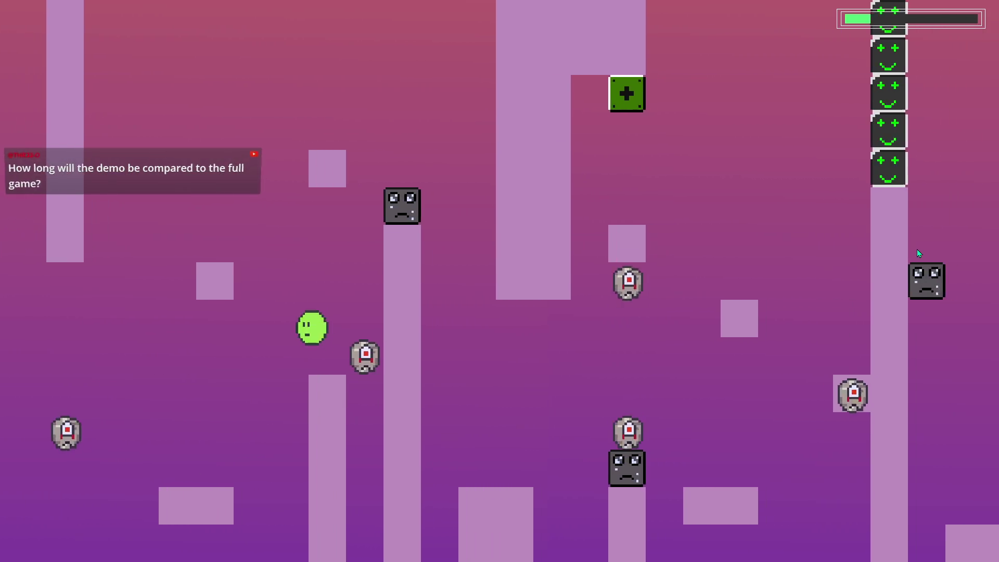
{"action": "key", "text": "space"}
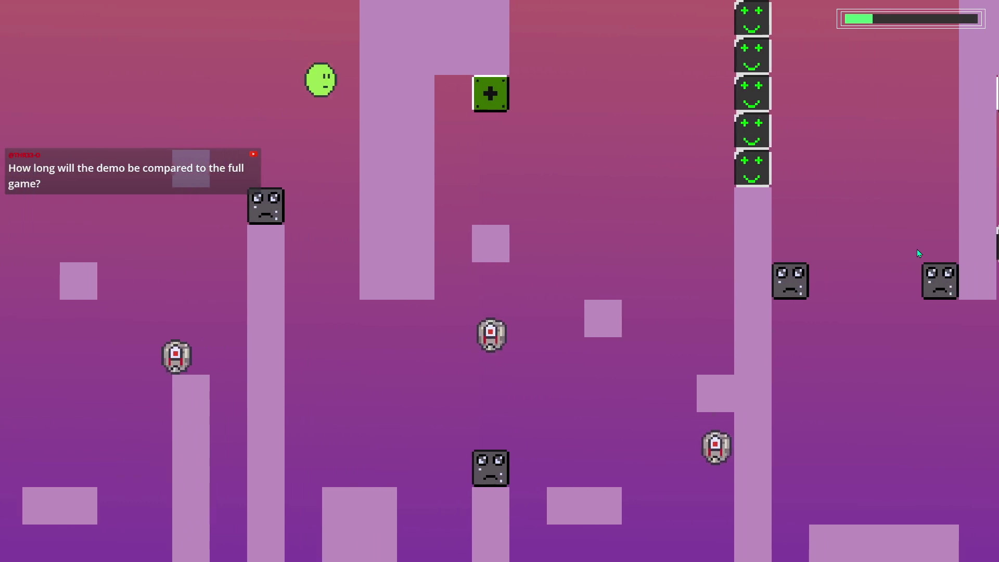
{"action": "key", "text": "space"}
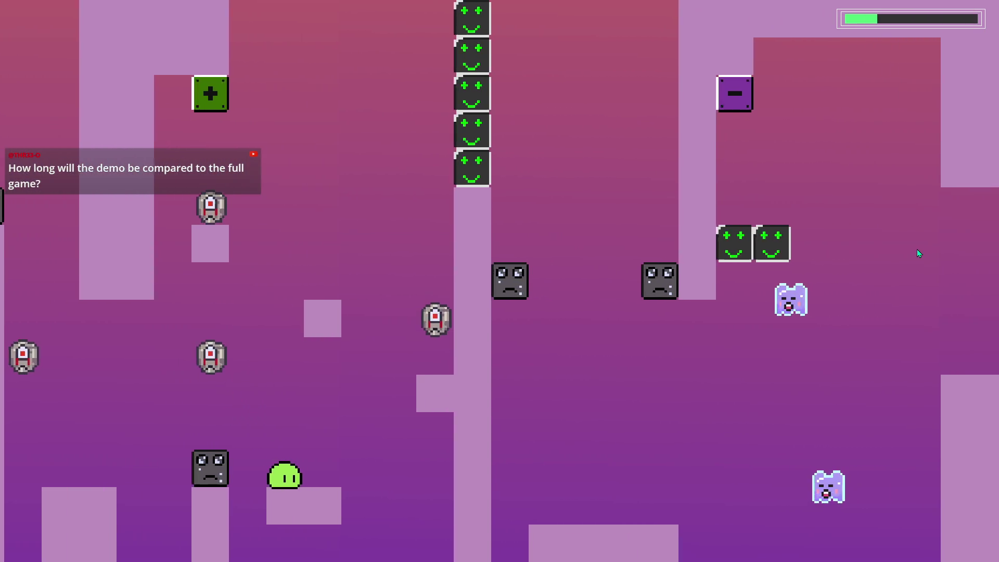
{"action": "key", "text": "space"}
{"action": "key", "text": "space"}
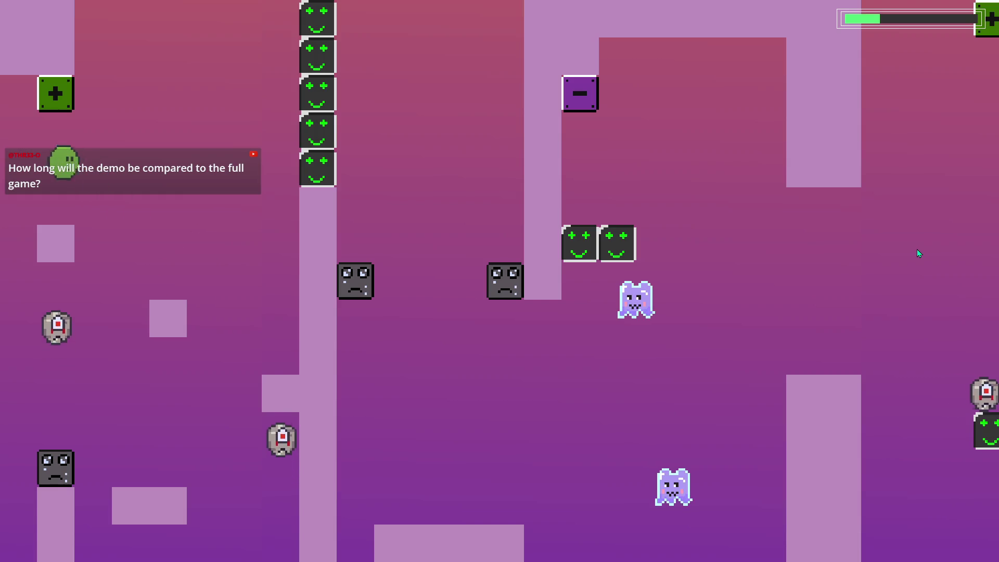
{"action": "key", "text": "space"}
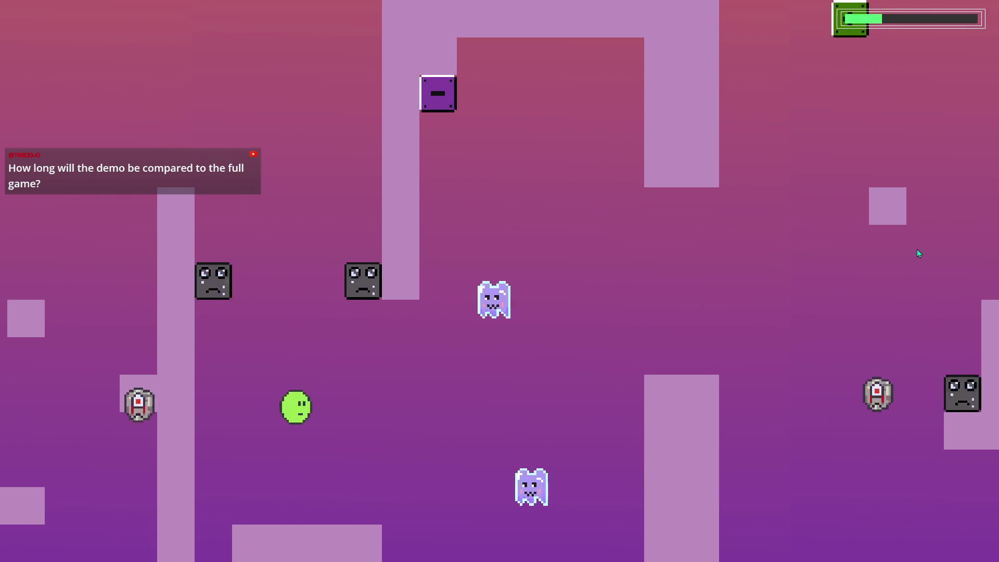
{"action": "key", "text": "space"}
- Steer the slime left and right to land on the smiley blocks, then run right off them
{"action": "key", "text": "a"}
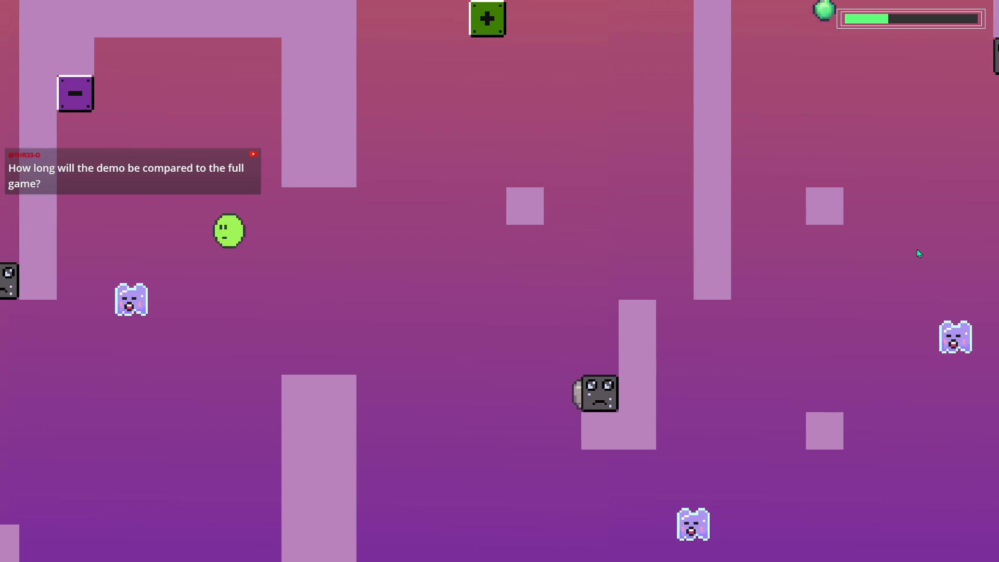
{"action": "key", "text": "d"}
{"action": "key", "text": "d"}
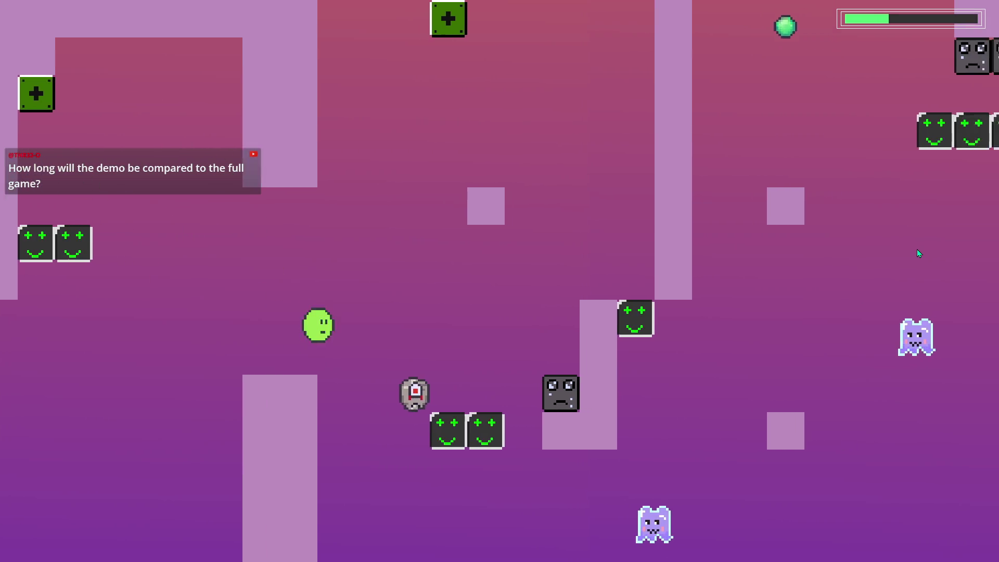
{"action": "key", "text": "a"}
{"action": "key", "text": "d"}
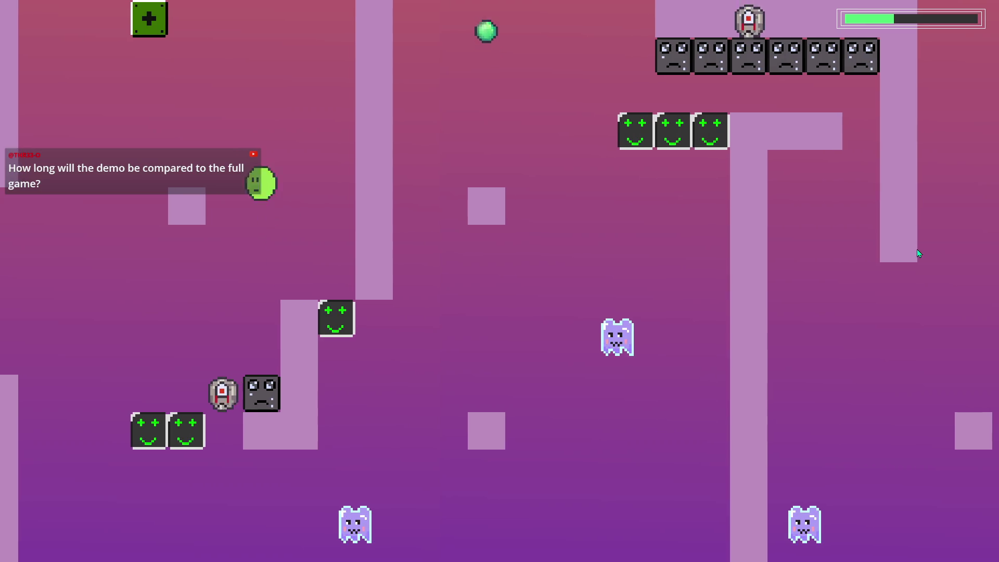
{"action": "key", "text": "d"}
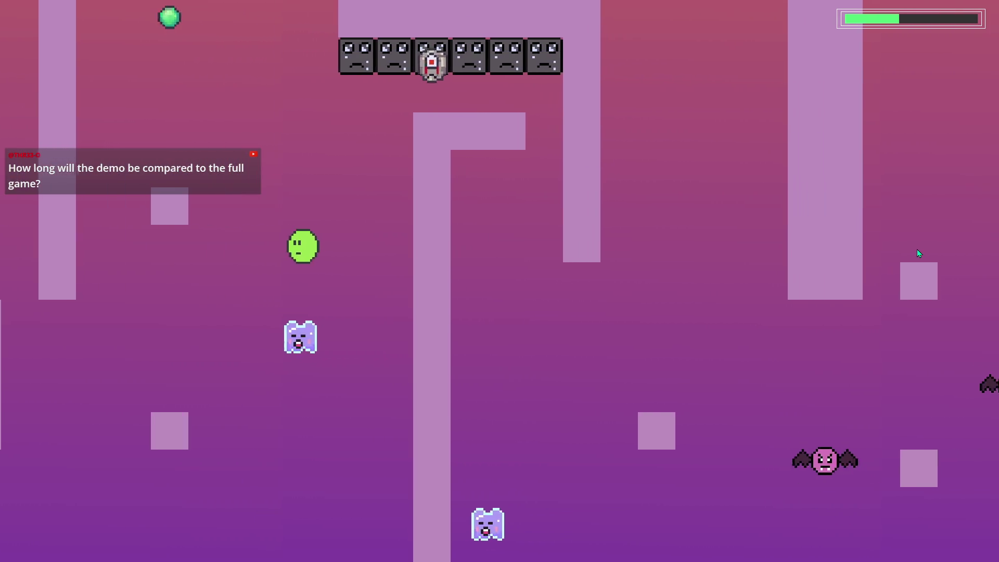
{"action": "key", "text": "a"}
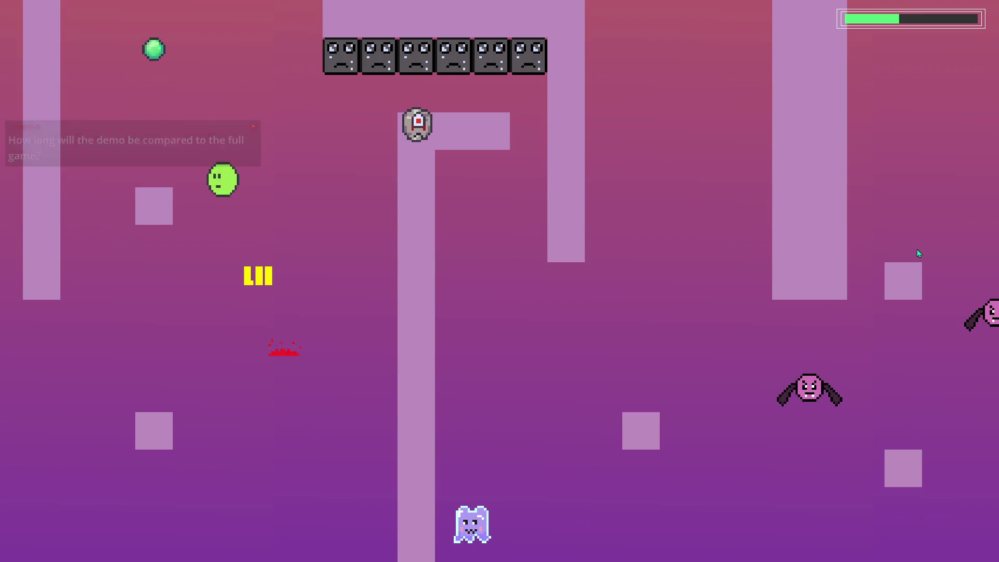
{"action": "key", "text": "d"}
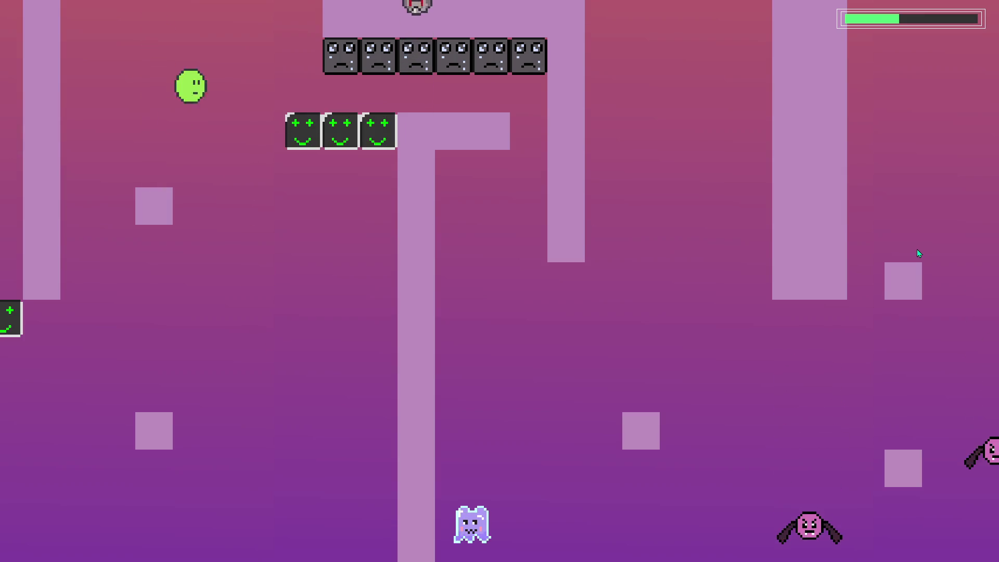
{"action": "key", "text": "d"}
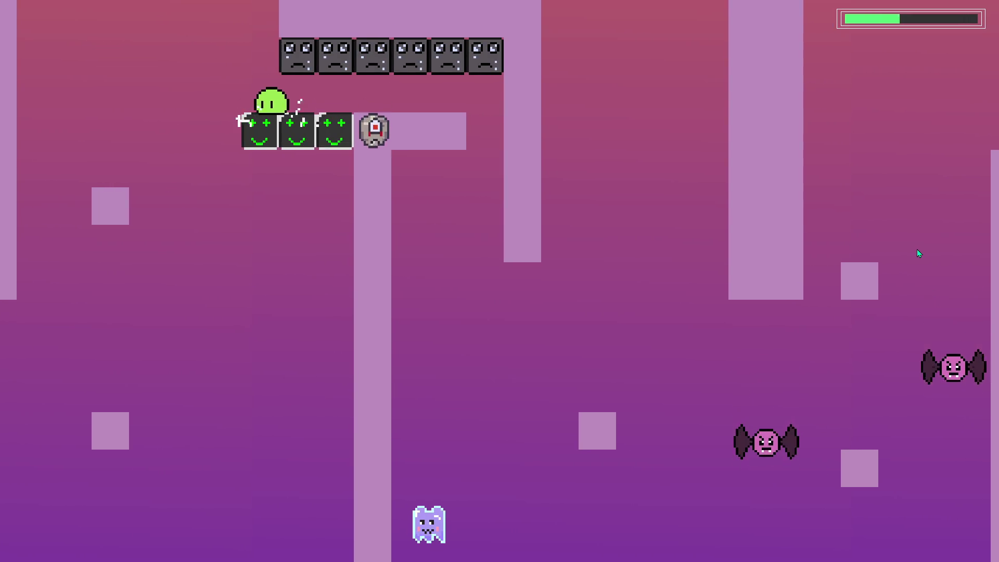
{"action": "key", "text": "d"}
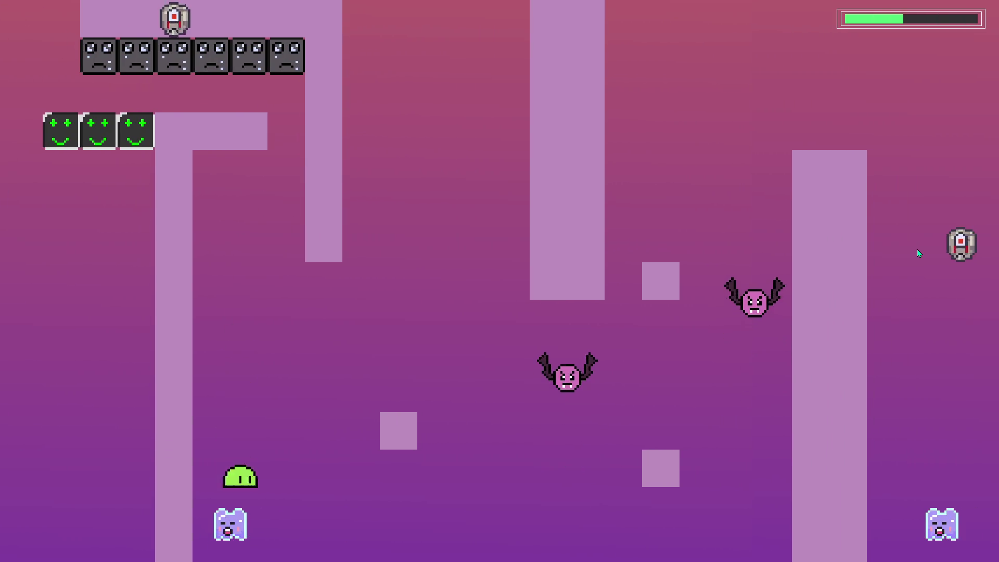
{"action": "key", "text": "d"}
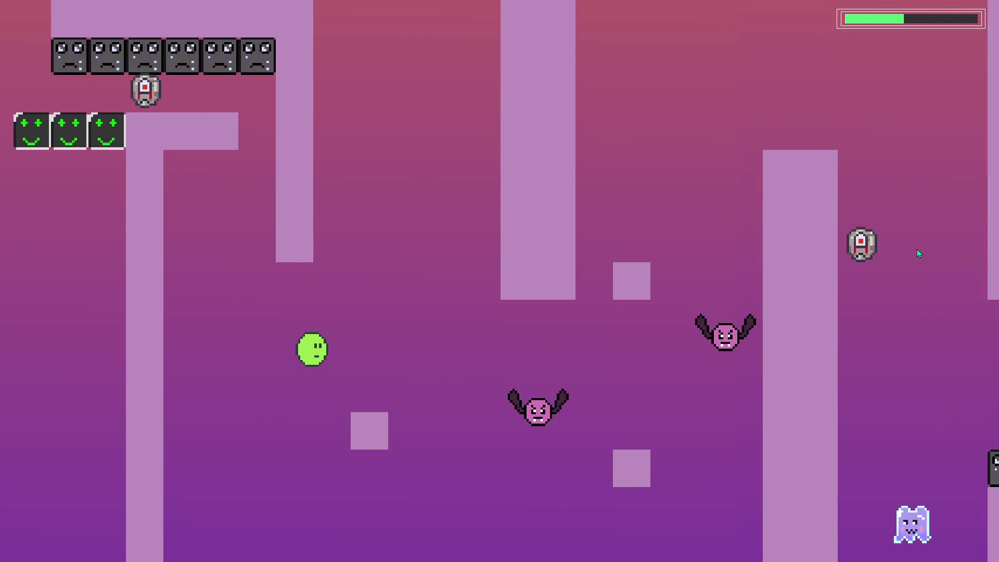
- Jump from the small block to the big block and tall pillar, then back onto the ledge
{"action": "key", "text": "space"}
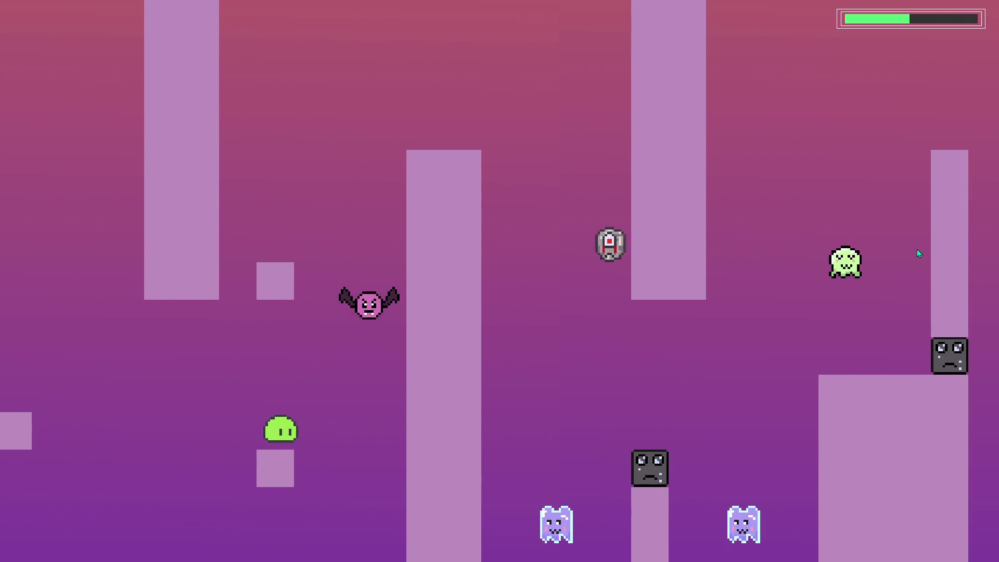
{"action": "key", "text": "space"}
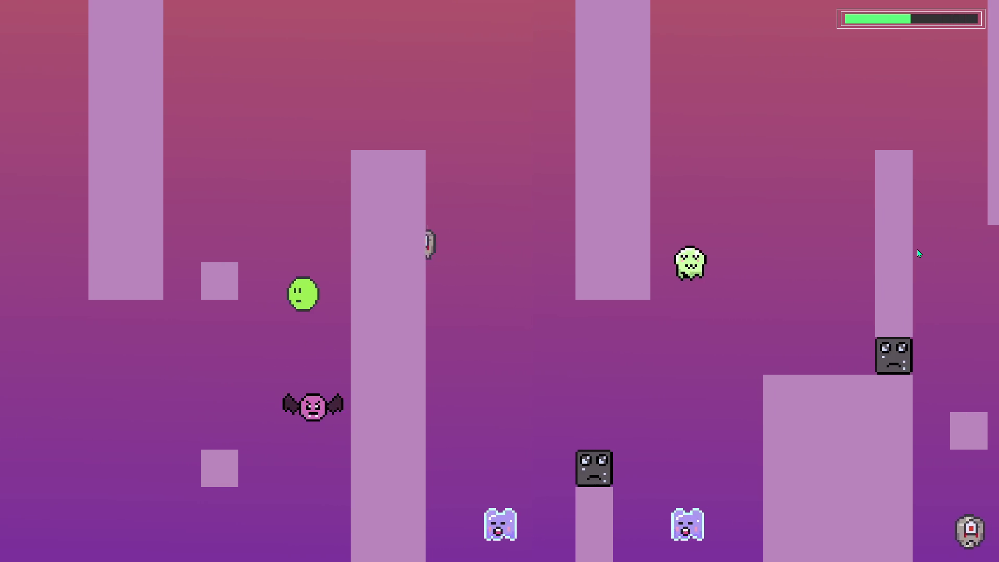
{"action": "key", "text": "a"}
{"action": "key", "text": "d"}
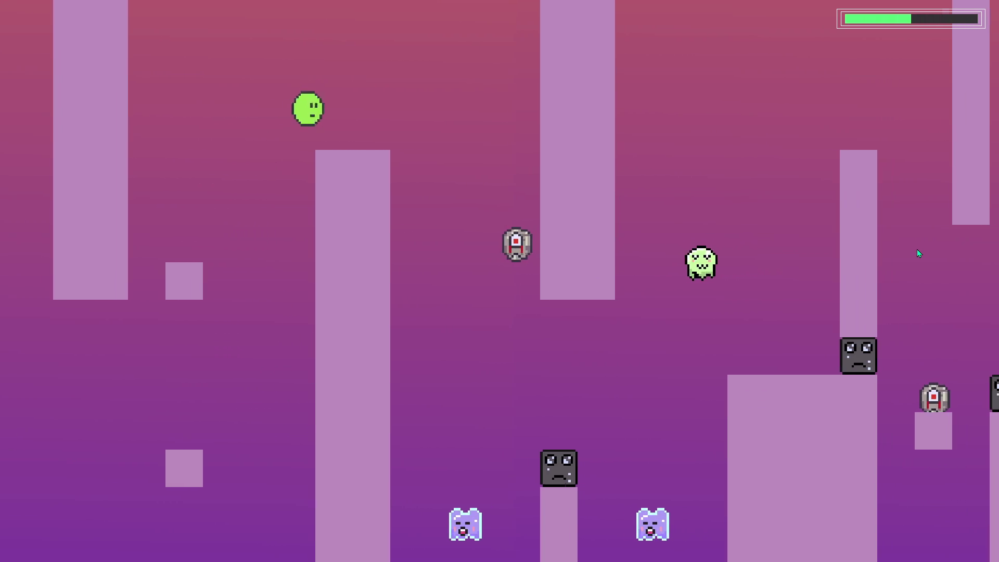
{"action": "key", "text": "d"}
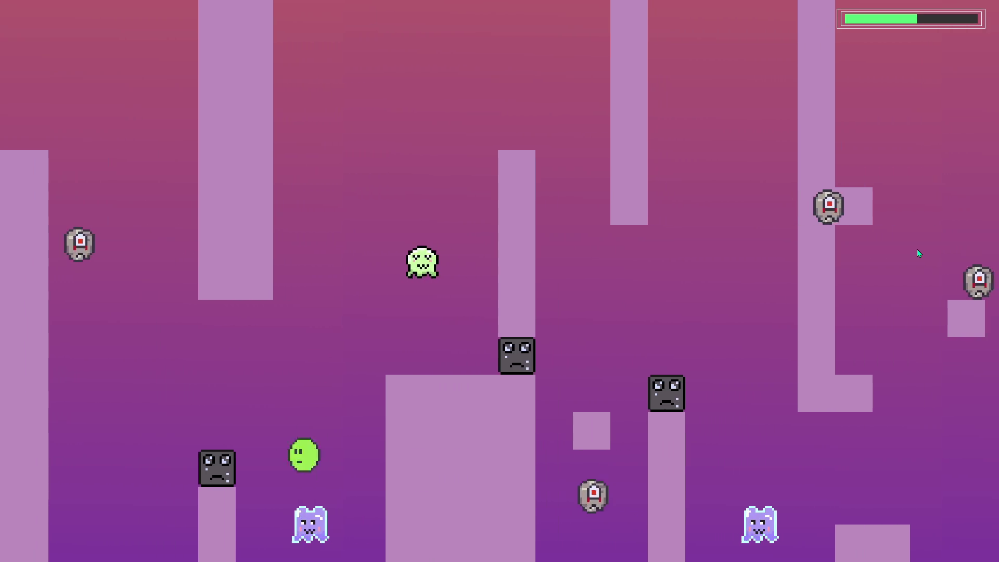
{"action": "key", "text": "space"}
{"action": "key", "text": "d"}
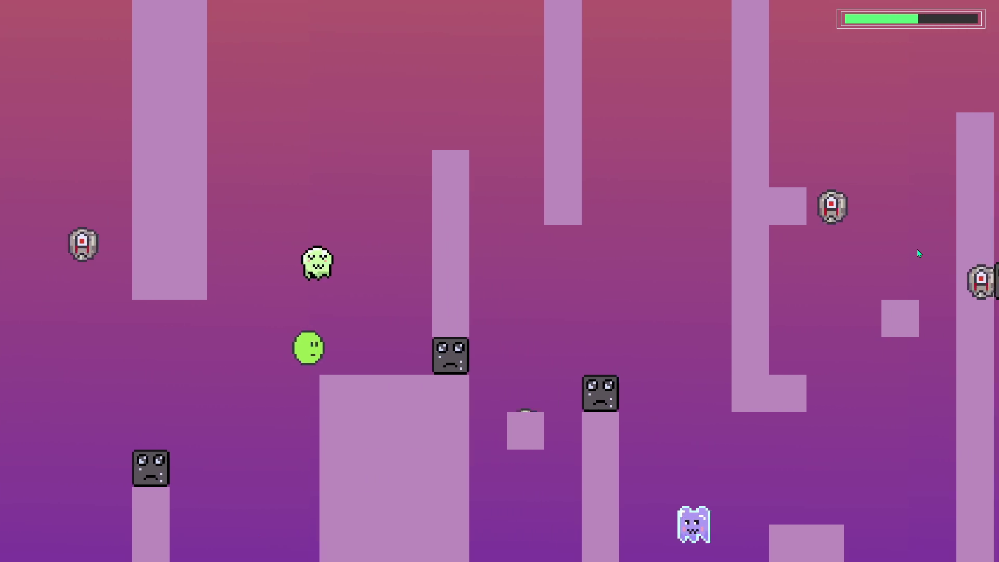
{"action": "key", "text": "space"}
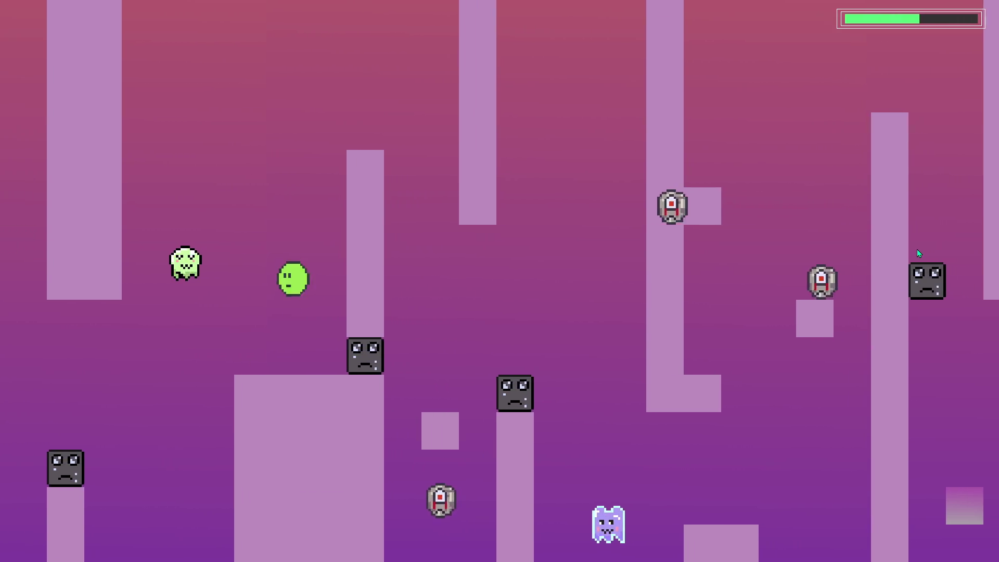
{"action": "key", "text": "space"}
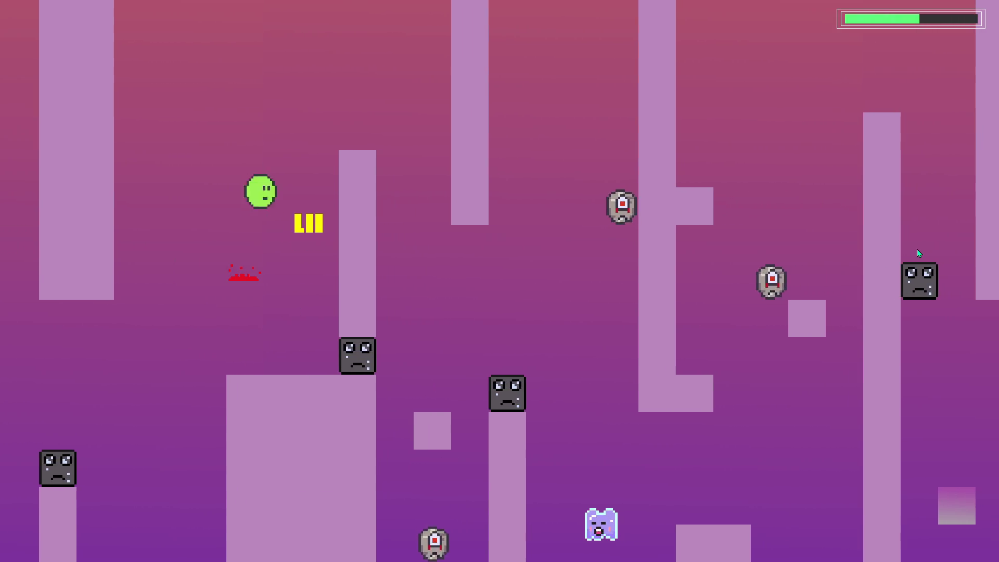
{"action": "key", "text": "d"}
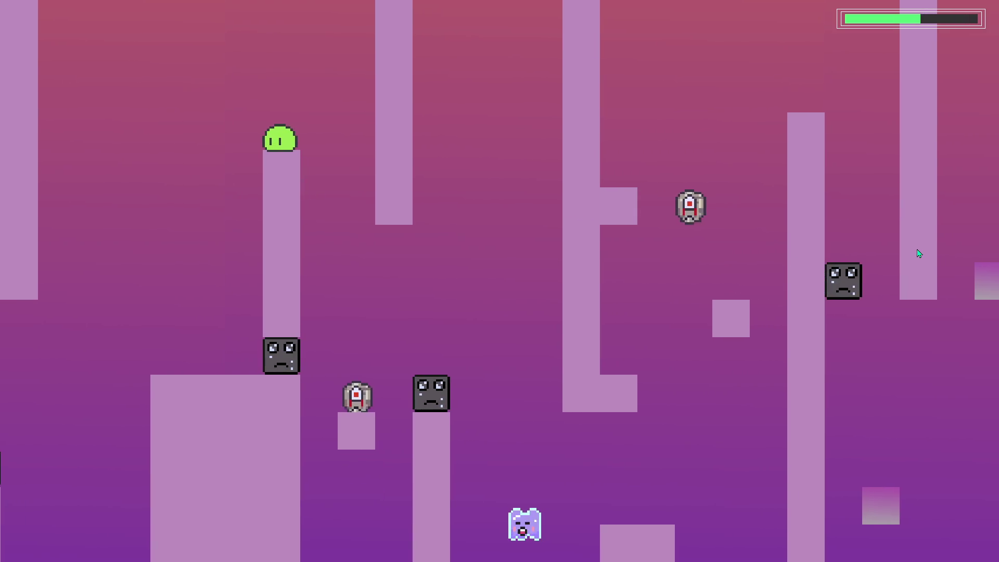
{"action": "key", "text": "space"}
{"action": "key", "text": "d"}
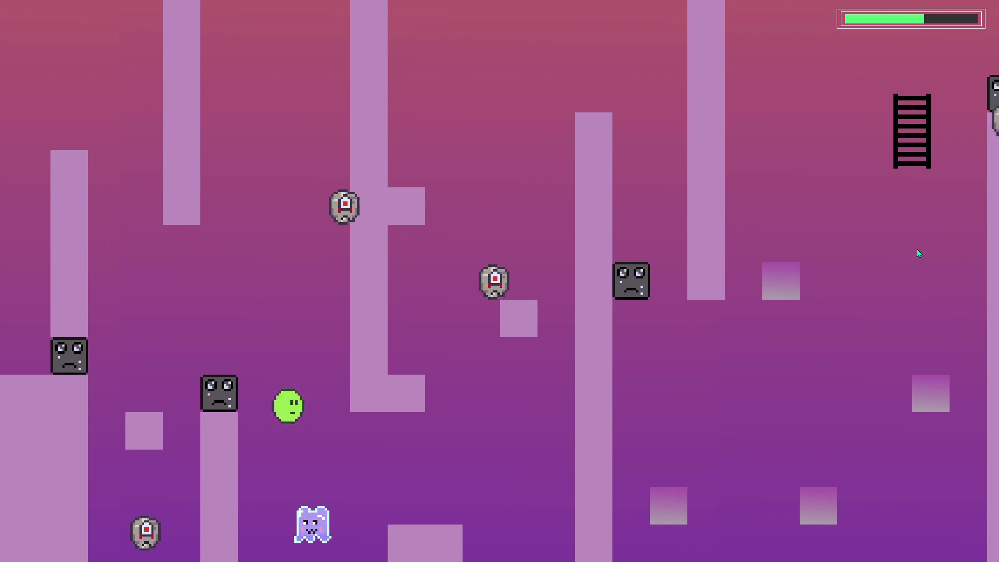
{"action": "key", "text": "d"}
{"action": "key", "text": "space"}
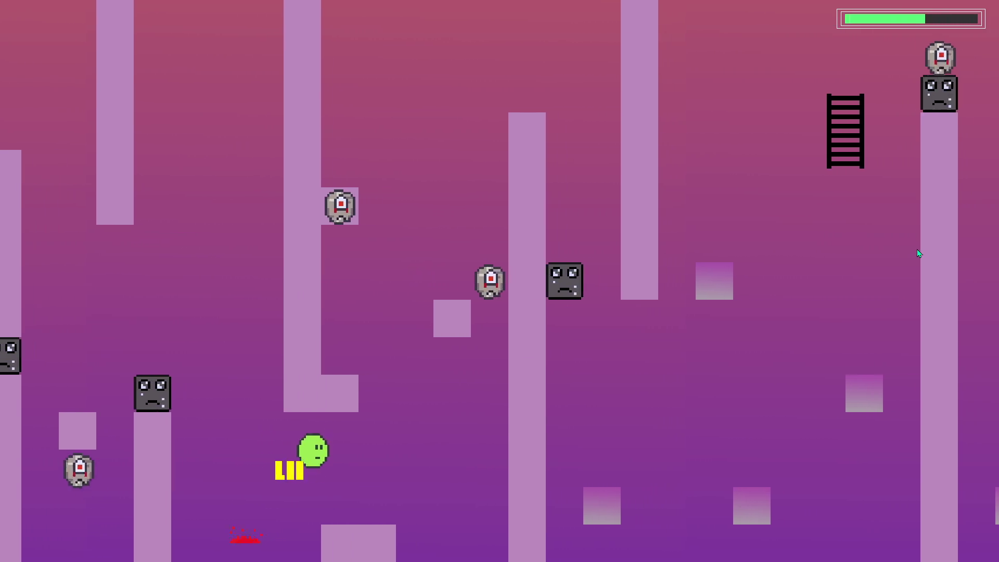
{"action": "key", "text": "a"}
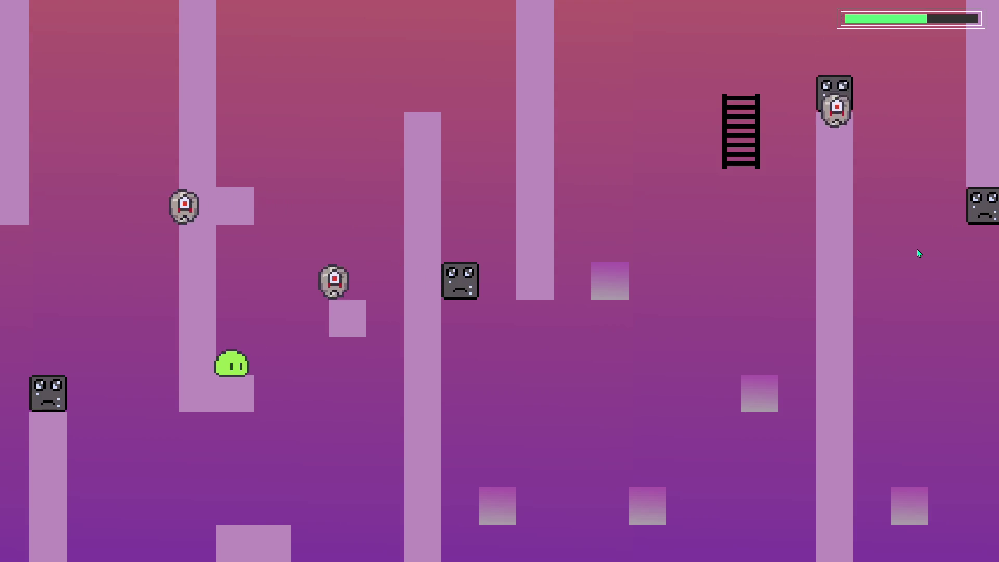
- Hop onto the small floating block and drift right down to the lower level
{"action": "key", "text": "space"}
{"action": "key", "text": "d"}
{"action": "key", "text": "space"}
{"action": "key", "text": "a"}
{"action": "key", "text": "d"}
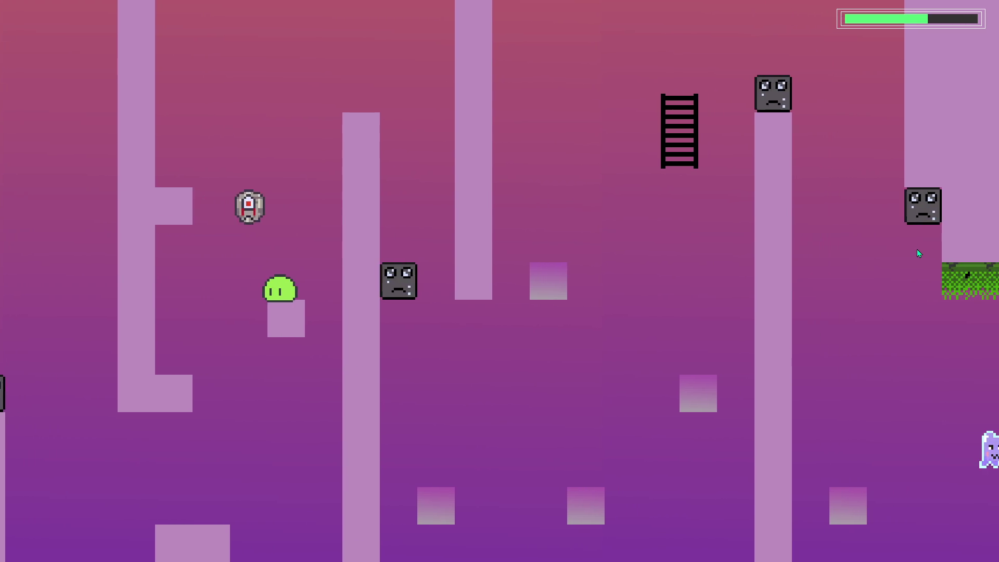
{"action": "key", "text": "d"}
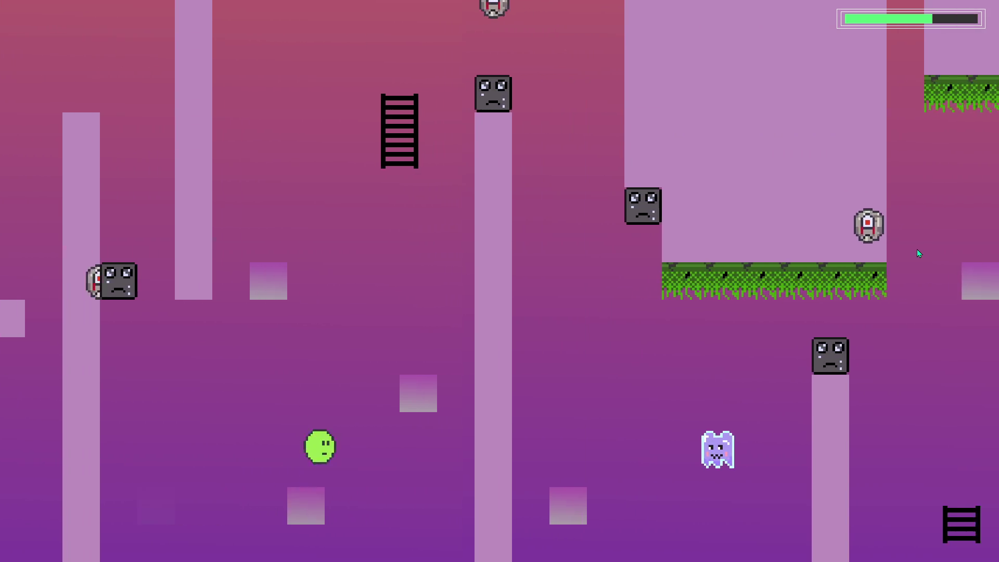
{"action": "key", "text": "space"}
{"action": "key", "text": "d"}
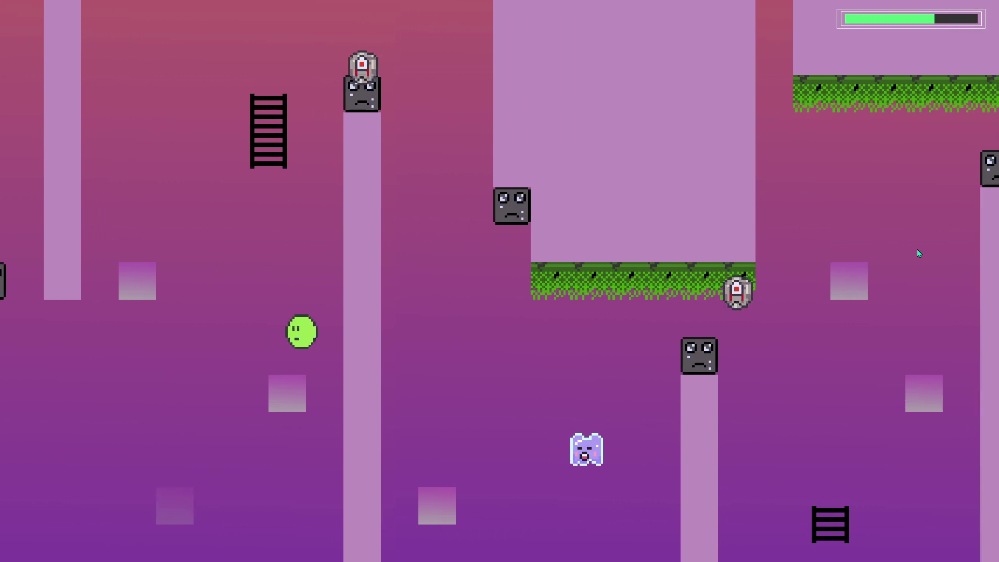
{"action": "key", "text": "a"}
{"action": "key", "text": "space"}
- Climb the ladder and jump the blob up under the grass ceiling, heading right
{"action": "key", "text": "d"}
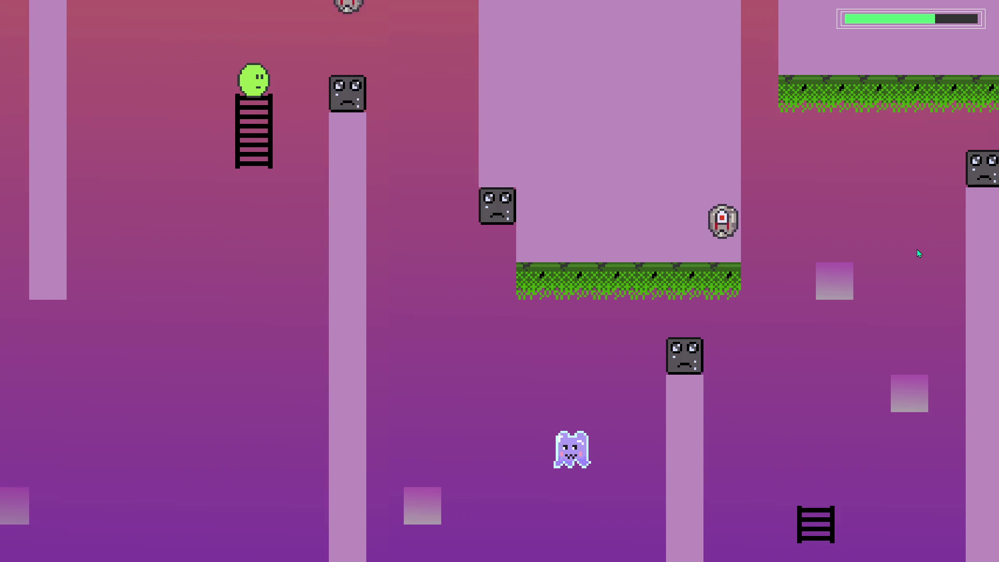
{"action": "key", "text": "w"}
{"action": "key", "text": "d"}
{"action": "key", "text": "d"}
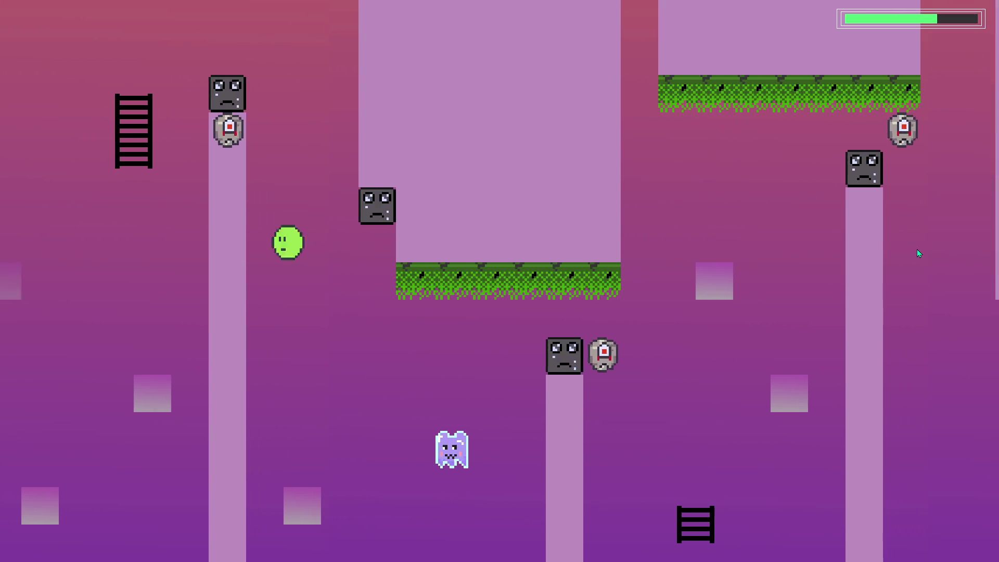
{"action": "key", "text": "space"}
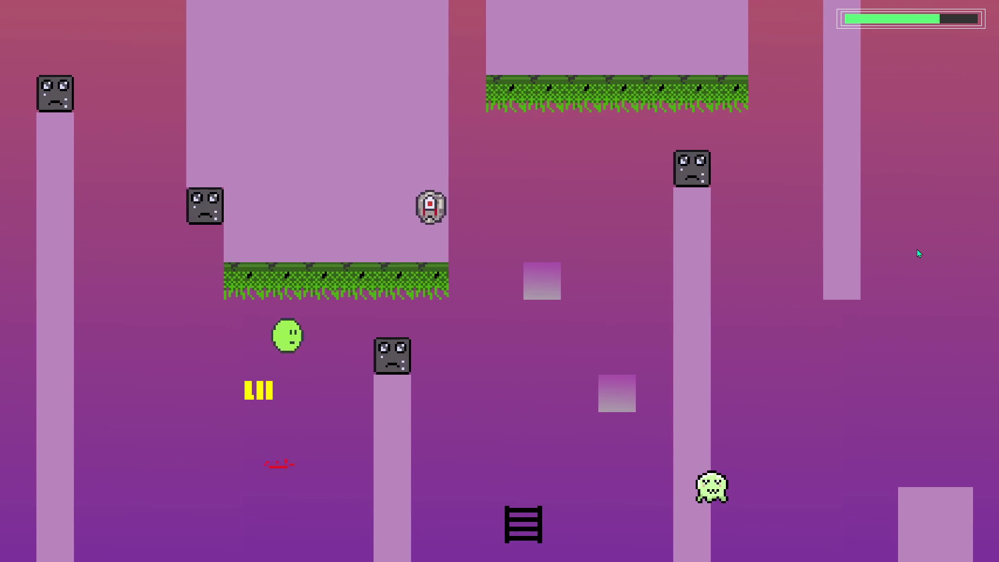
{"action": "key", "text": "d"}
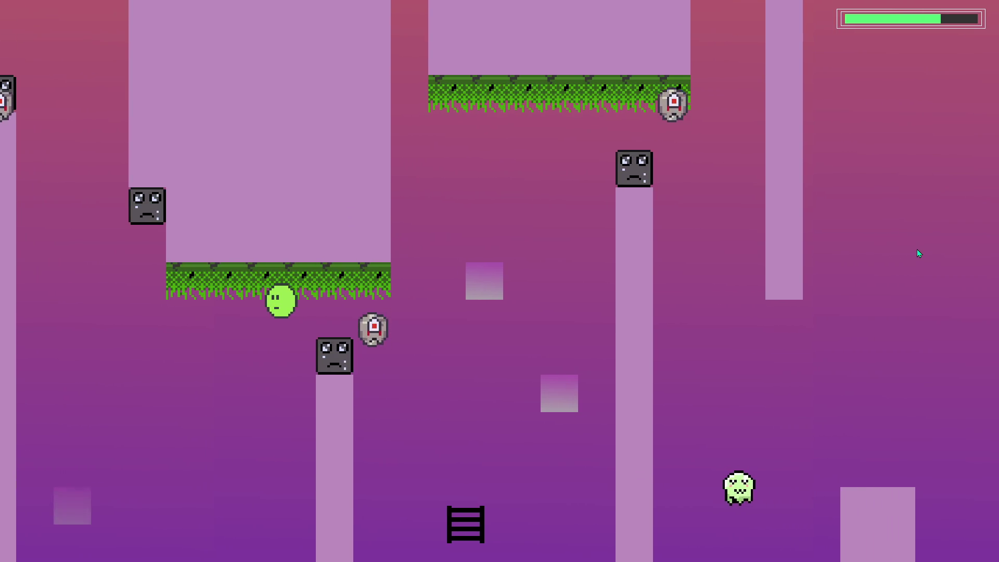
{"action": "key", "text": "d"}
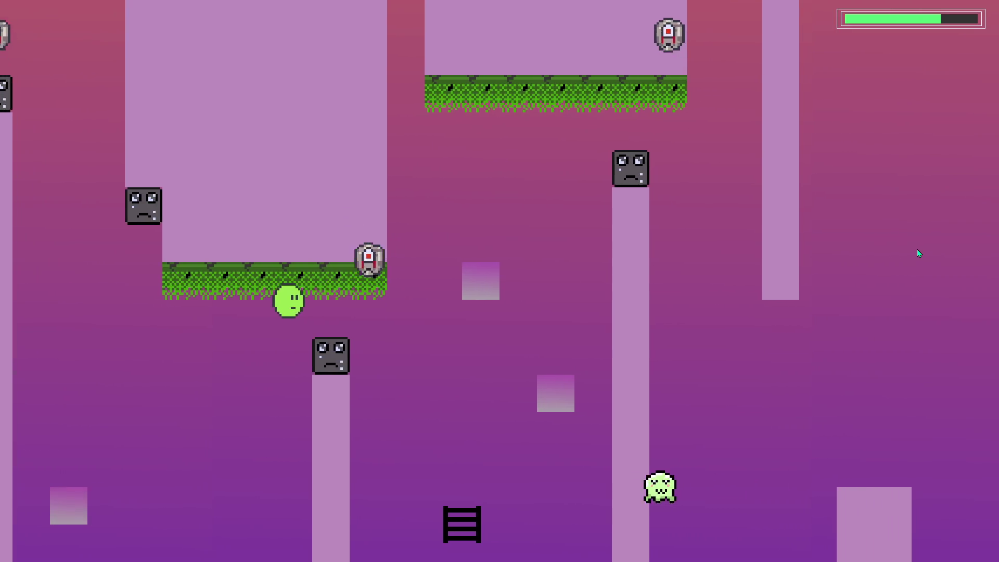
{"action": "key", "text": "space"}
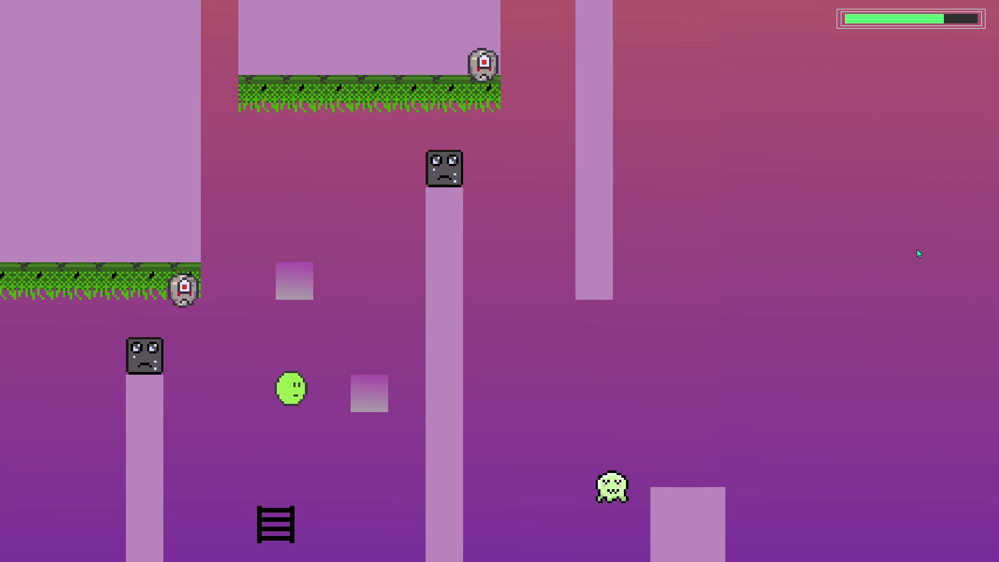
{"action": "key", "text": "d"}
{"action": "key", "text": "a"}
{"action": "key", "text": "d"}
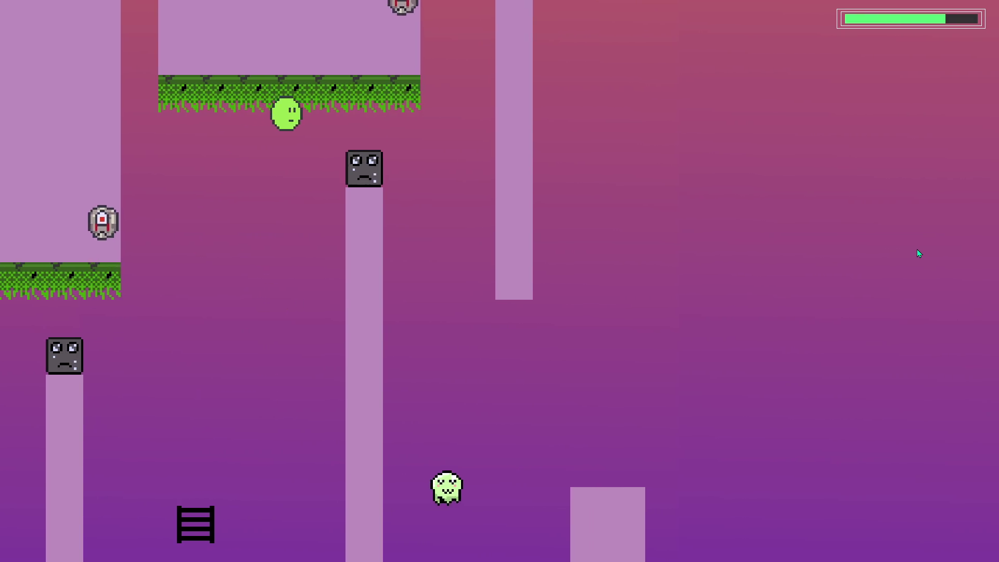
{"action": "key", "text": "d"}
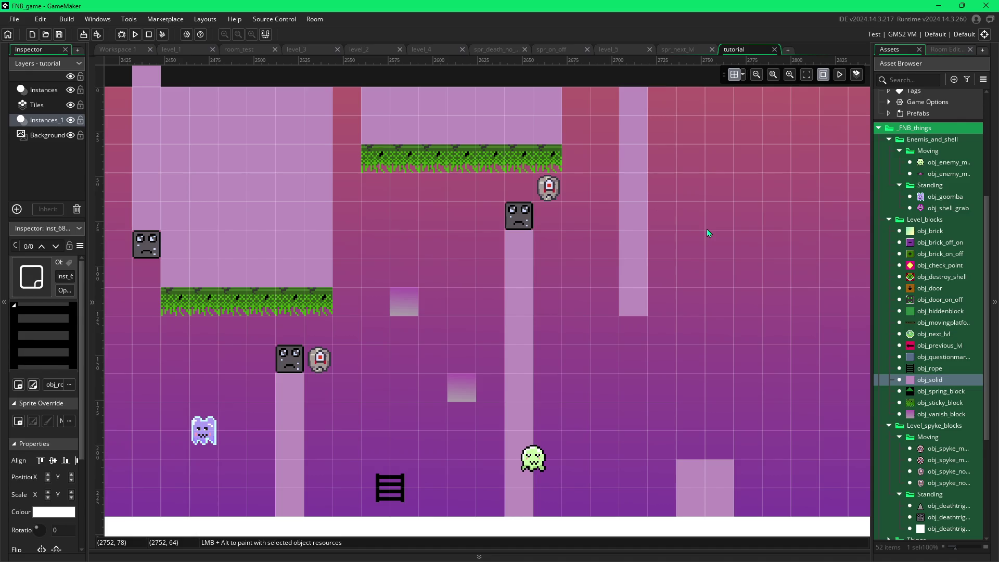
- Pan around the tutorial room canvas in the room editor after the playtest
{"action": "scroll", "coordinate": [719, 274], "scroll_direction": "up", "scroll_amount": 2}
{"action": "scroll", "coordinate": [719, 275], "scroll_direction": "right", "scroll_amount": 5}
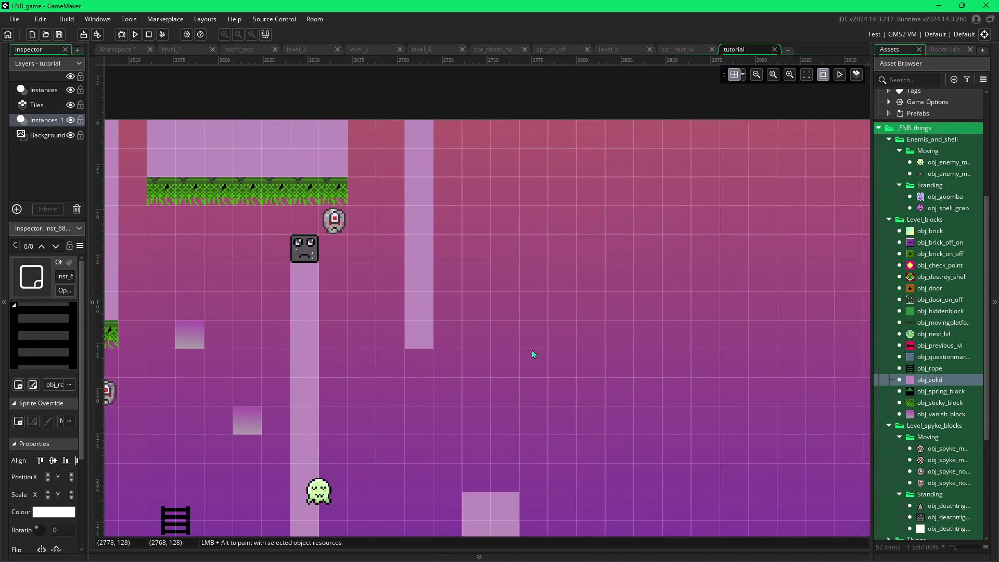
{"action": "scroll", "coordinate": [581, 379], "scroll_direction": "down", "scroll_amount": 1}
{"action": "scroll", "coordinate": [572, 364], "scroll_direction": "right", "scroll_amount": 2}
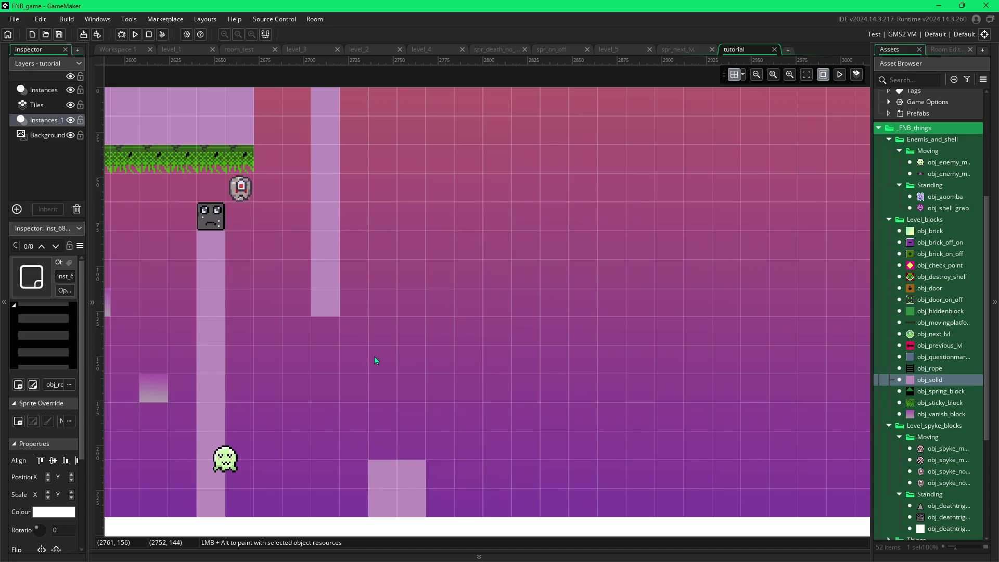
{"action": "scroll", "coordinate": [317, 357], "scroll_direction": "left", "scroll_amount": 5}
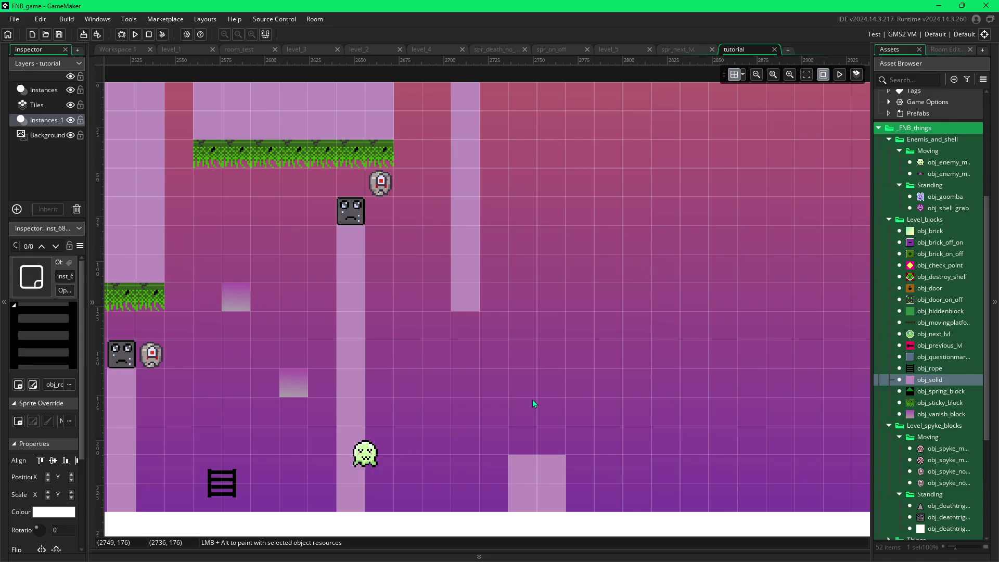
{"action": "scroll", "coordinate": [532, 399], "scroll_direction": "left", "scroll_amount": 10}
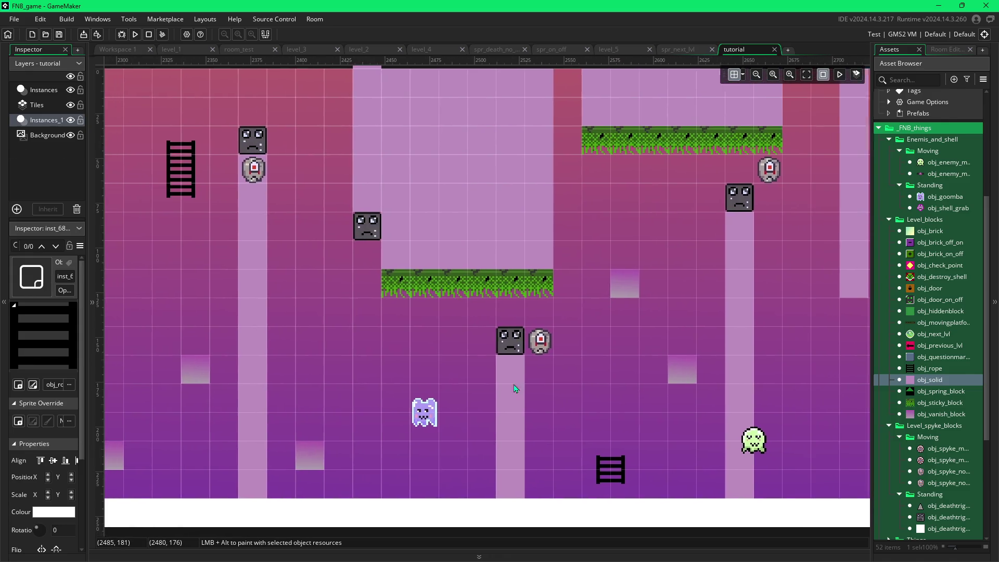
{"action": "scroll", "coordinate": [502, 370], "scroll_direction": "left", "scroll_amount": 12}
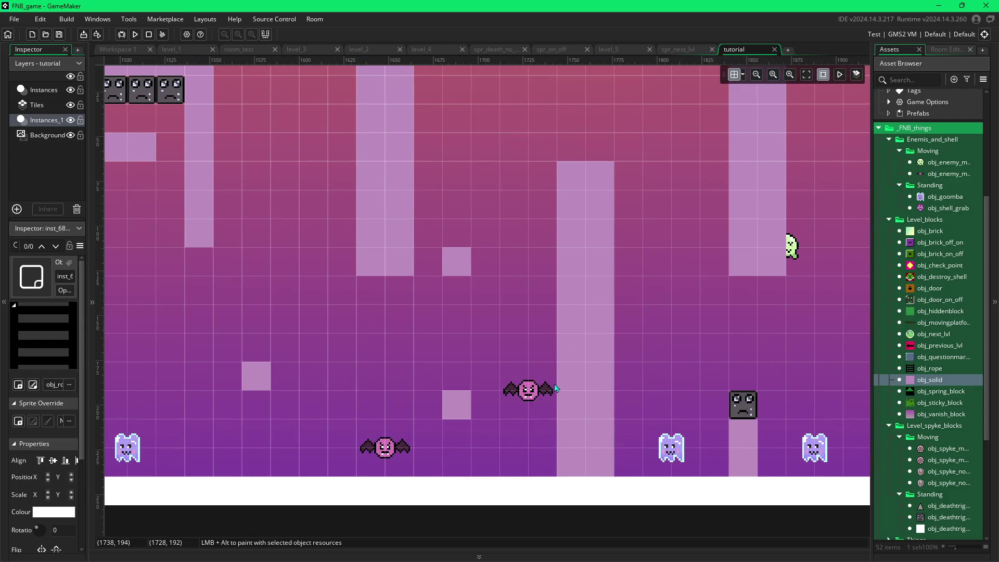
{"action": "scroll", "coordinate": [640, 292], "scroll_direction": "right", "scroll_amount": 4}
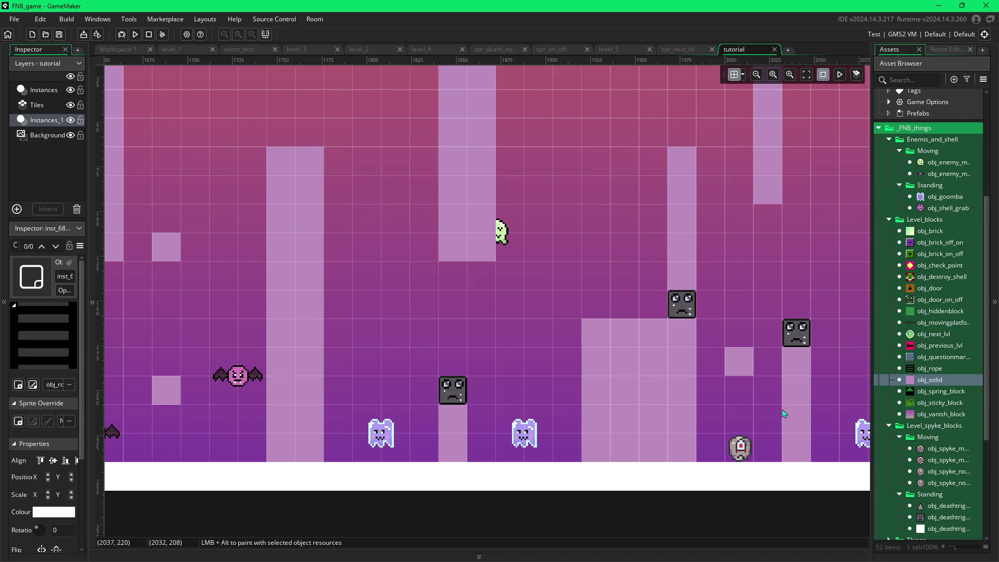
{"action": "scroll", "coordinate": [725, 417], "scroll_direction": "right", "scroll_amount": 4}
{"action": "scroll", "coordinate": [726, 418], "scroll_direction": "right", "scroll_amount": 5}
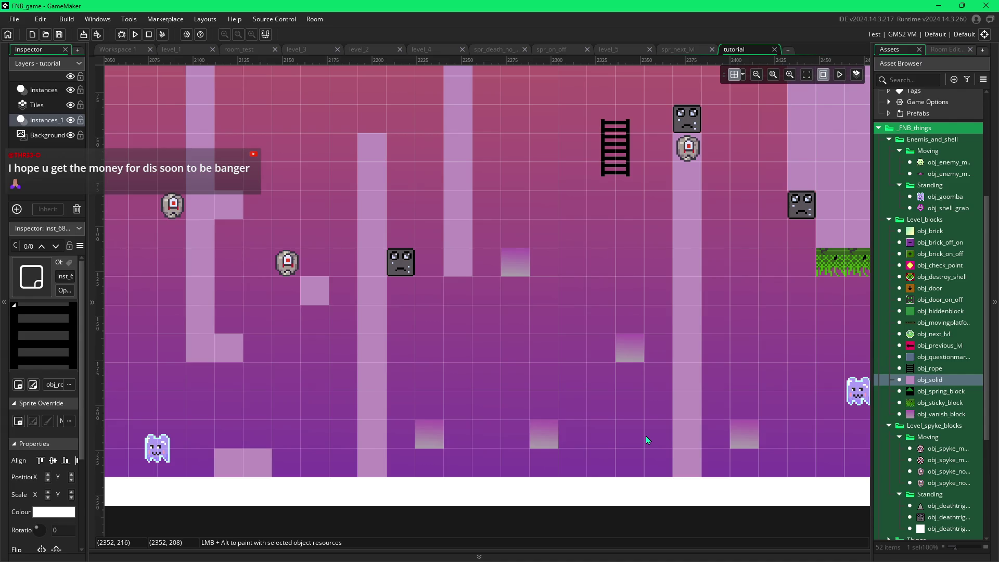
{"action": "scroll", "coordinate": [647, 434], "scroll_direction": "right", "scroll_amount": 5}
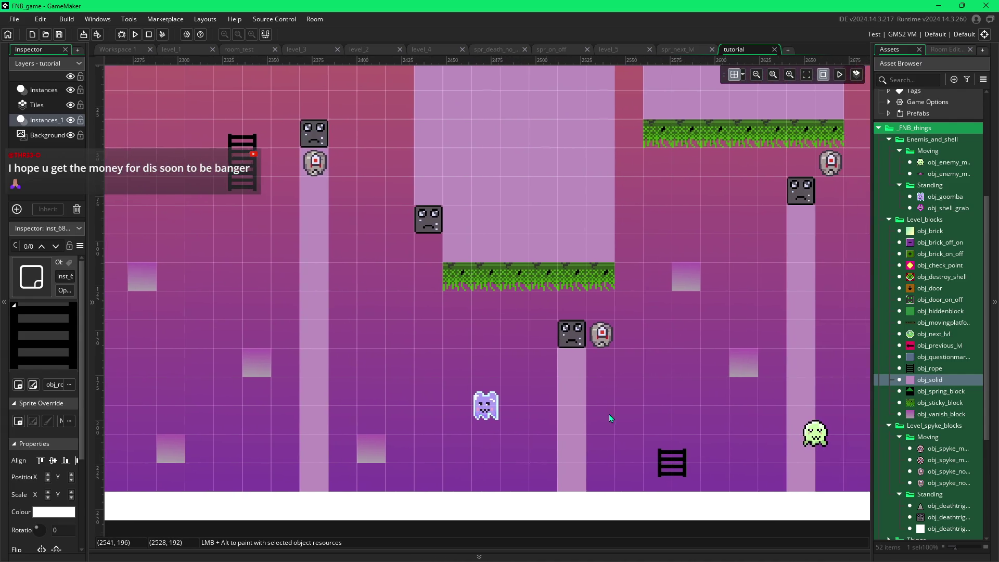
{"action": "scroll", "coordinate": [617, 416], "scroll_direction": "right", "scroll_amount": 5}
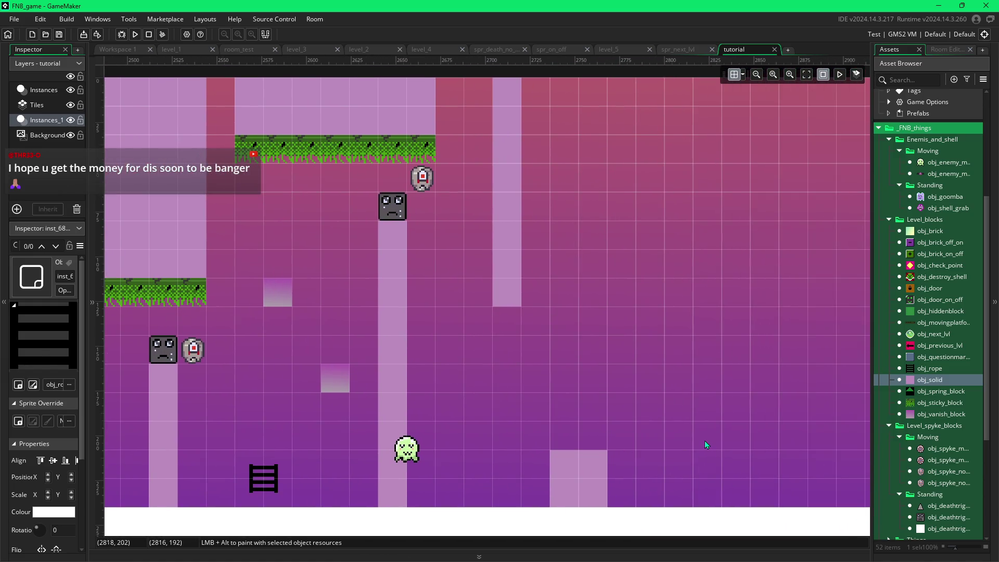
{"action": "scroll", "coordinate": [644, 444], "scroll_direction": "right", "scroll_amount": 2}
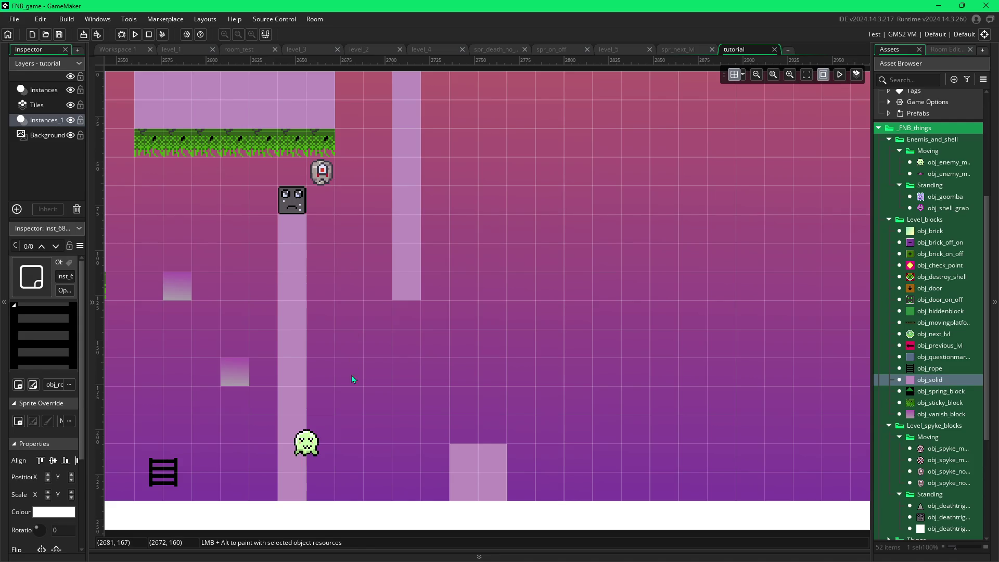
{"action": "scroll", "coordinate": [626, 380], "scroll_direction": "right", "scroll_amount": 10}
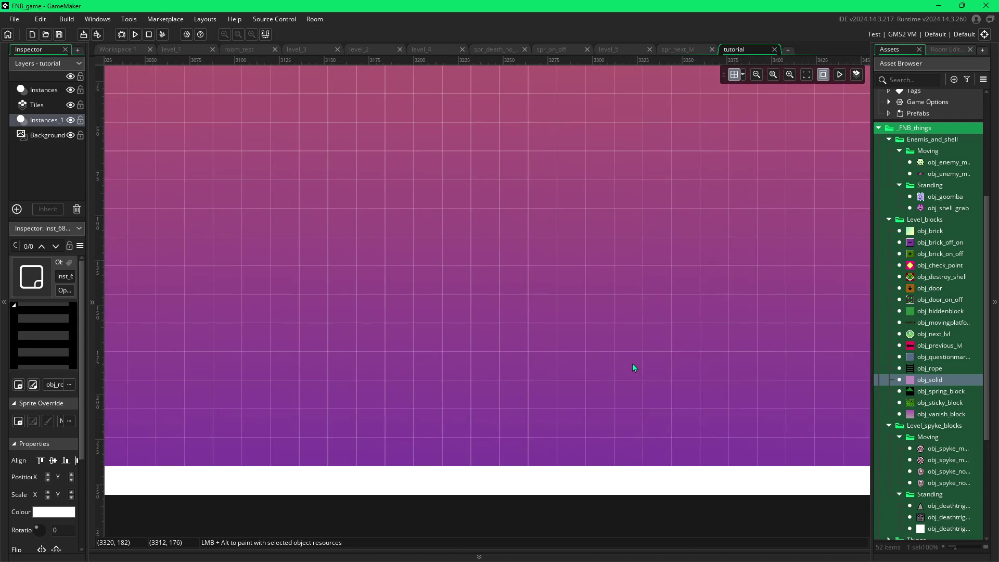
{"action": "scroll", "coordinate": [364, 375], "scroll_direction": "left", "scroll_amount": 10}
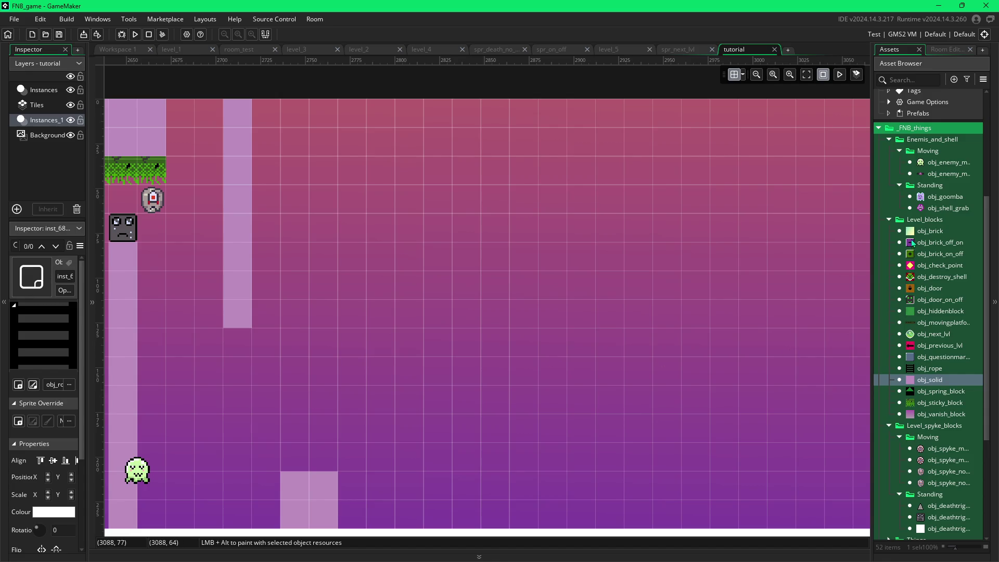
{"action": "left_click", "coordinate": [916, 323]}
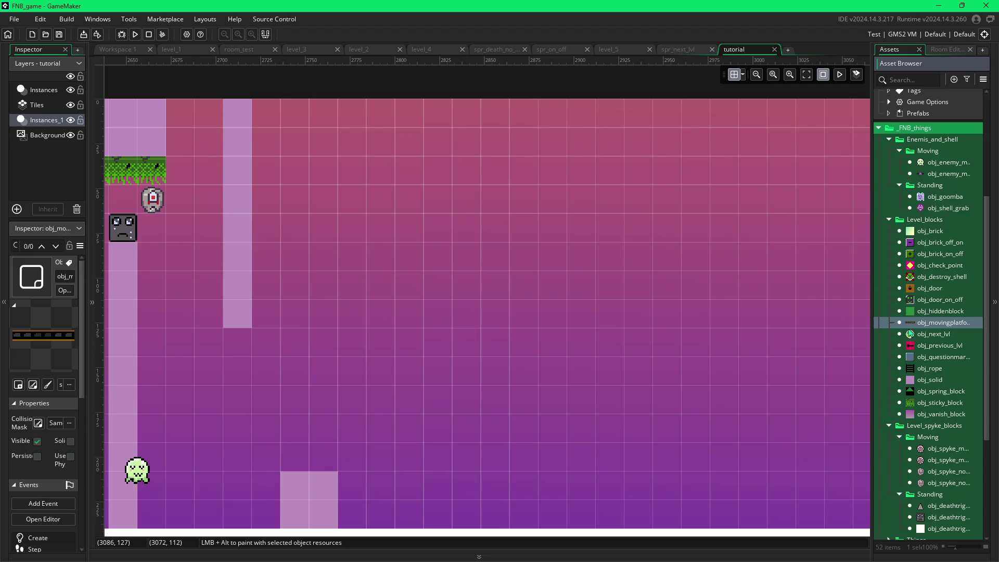
- Choose obj_spring_block in the Asset Browser as the object to place
{"action": "left_click", "coordinate": [922, 393]}
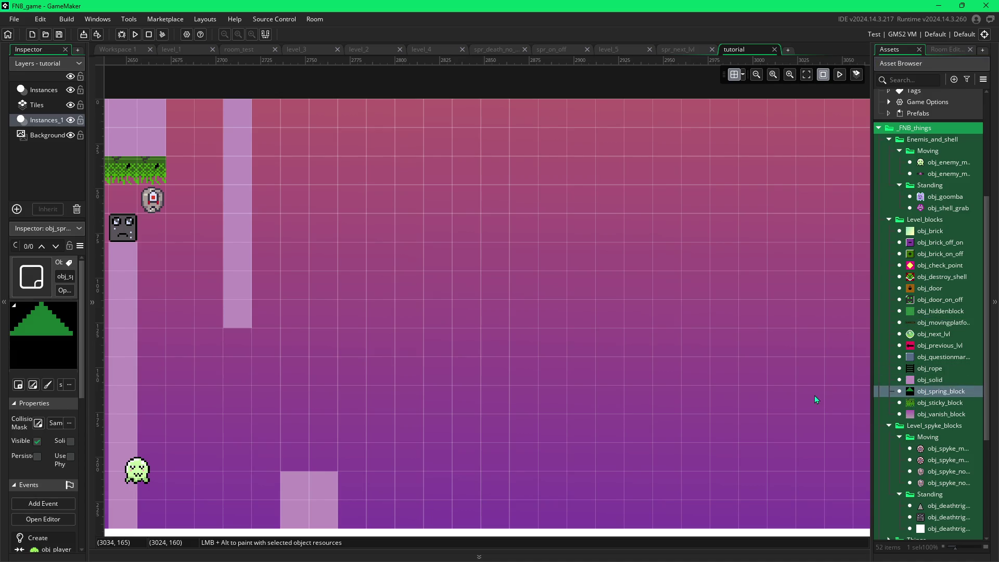
{"action": "scroll", "coordinate": [901, 406], "scroll_direction": "down", "scroll_amount": 2}
{"action": "scroll", "coordinate": [902, 408], "scroll_direction": "up", "scroll_amount": 1}
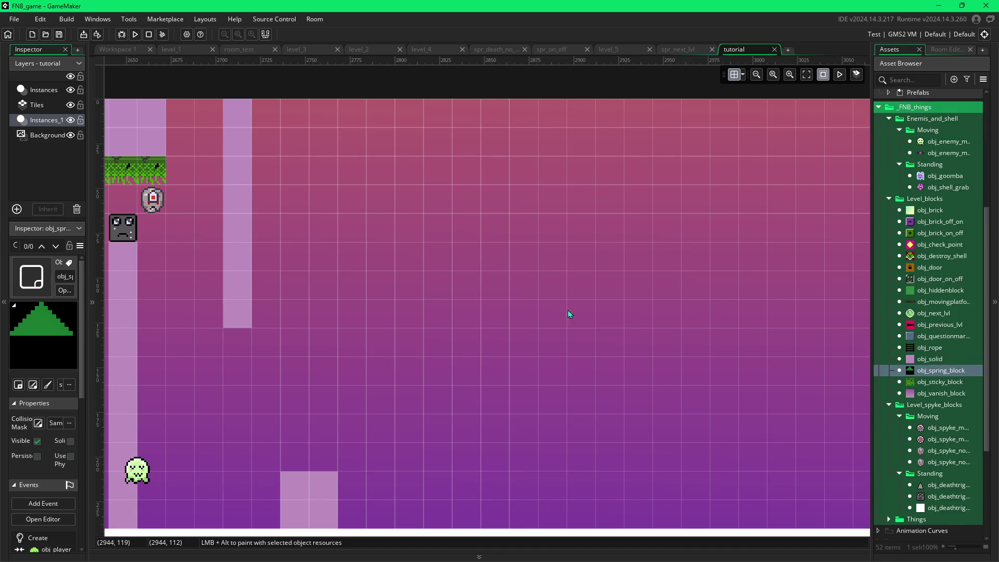
{"action": "scroll", "coordinate": [519, 333], "scroll_direction": "left", "scroll_amount": 3}
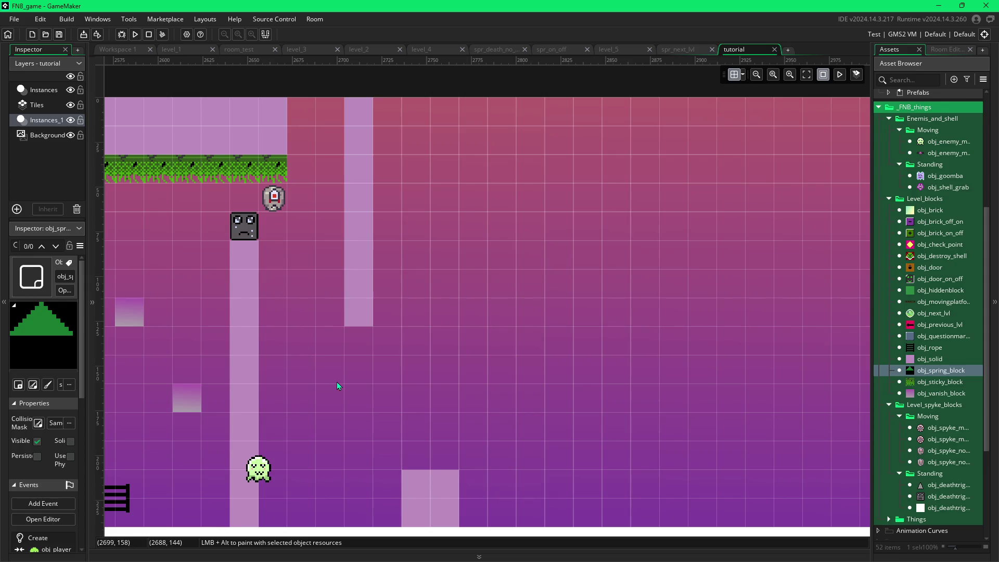
{"action": "scroll", "coordinate": [255, 379], "scroll_direction": "down", "scroll_amount": 1}
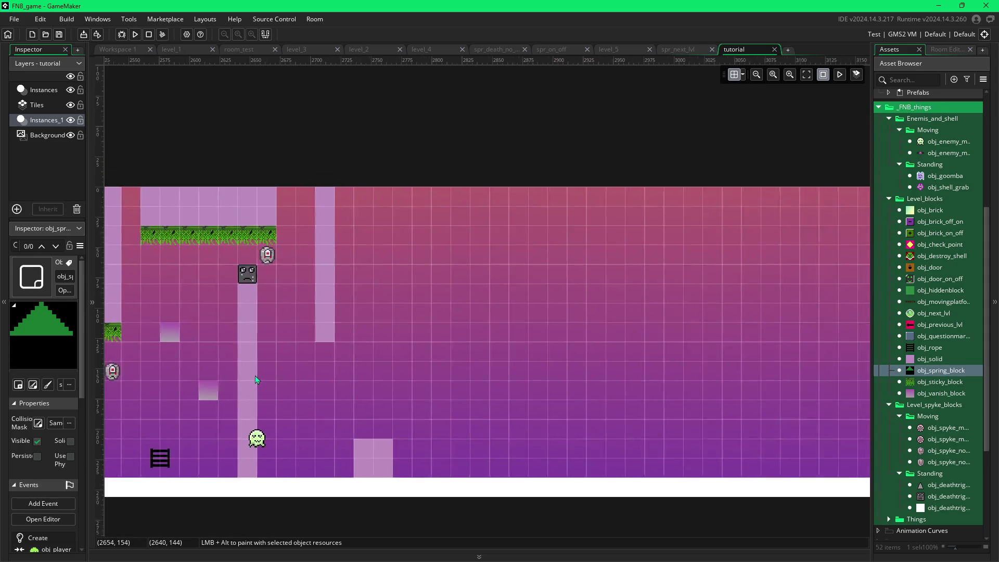
{"action": "scroll", "coordinate": [262, 376], "scroll_direction": "down", "scroll_amount": 1}
{"action": "scroll", "coordinate": [507, 410], "scroll_direction": "left", "scroll_amount": 15}
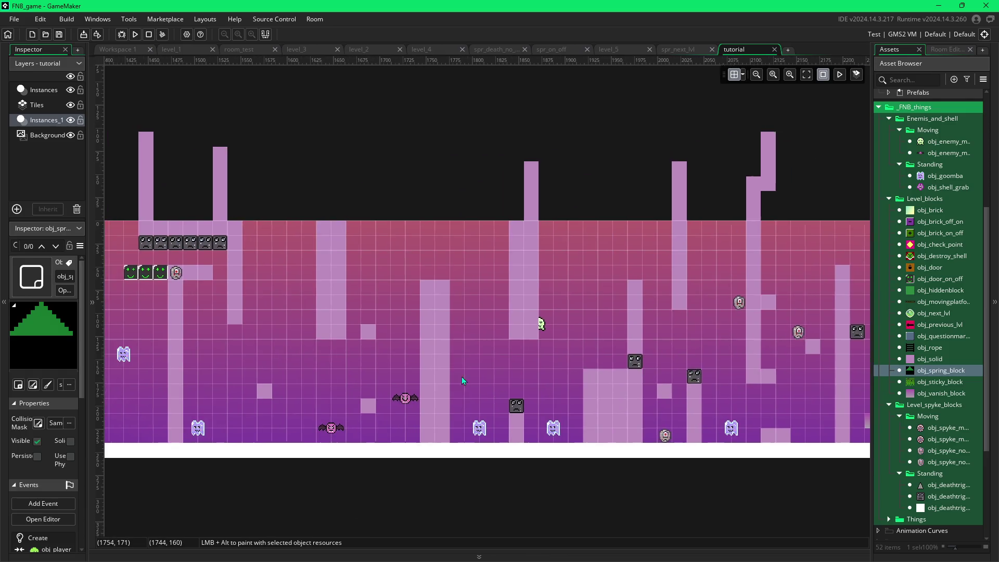
{"action": "scroll", "coordinate": [443, 383], "scroll_direction": "left", "scroll_amount": 3}
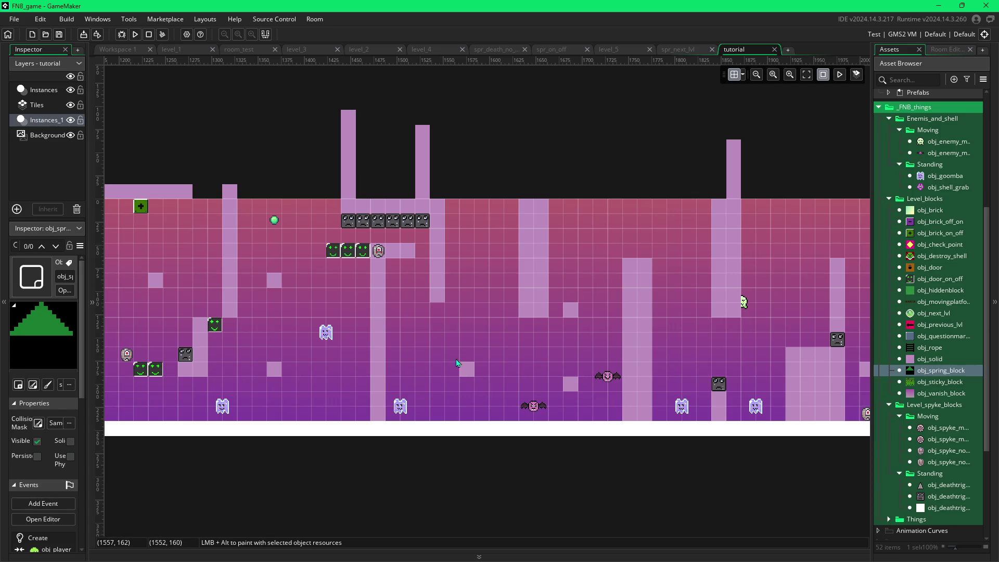
{"action": "scroll", "coordinate": [511, 392], "scroll_direction": "left", "scroll_amount": 4}
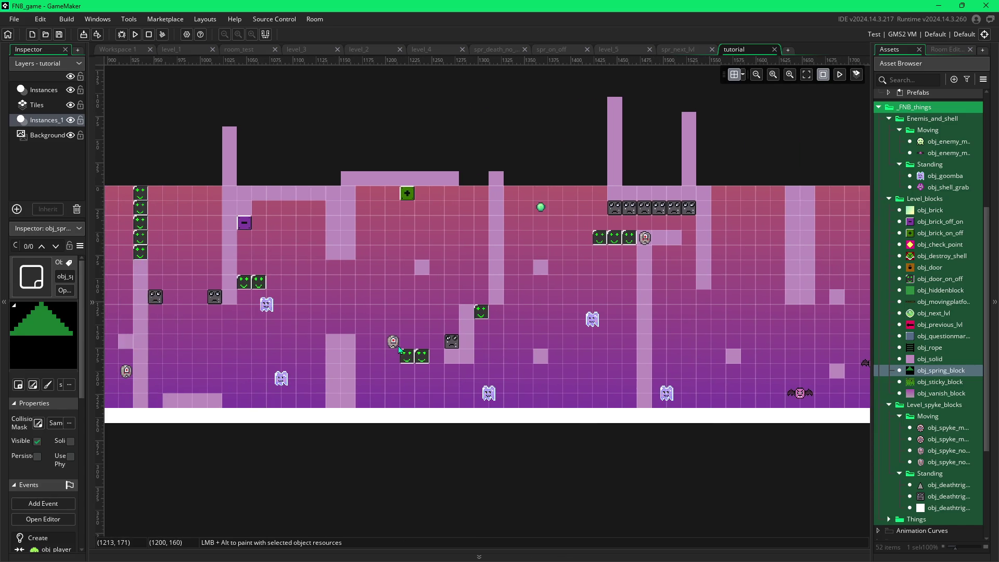
{"action": "scroll", "coordinate": [400, 350], "scroll_direction": "left", "scroll_amount": 2}
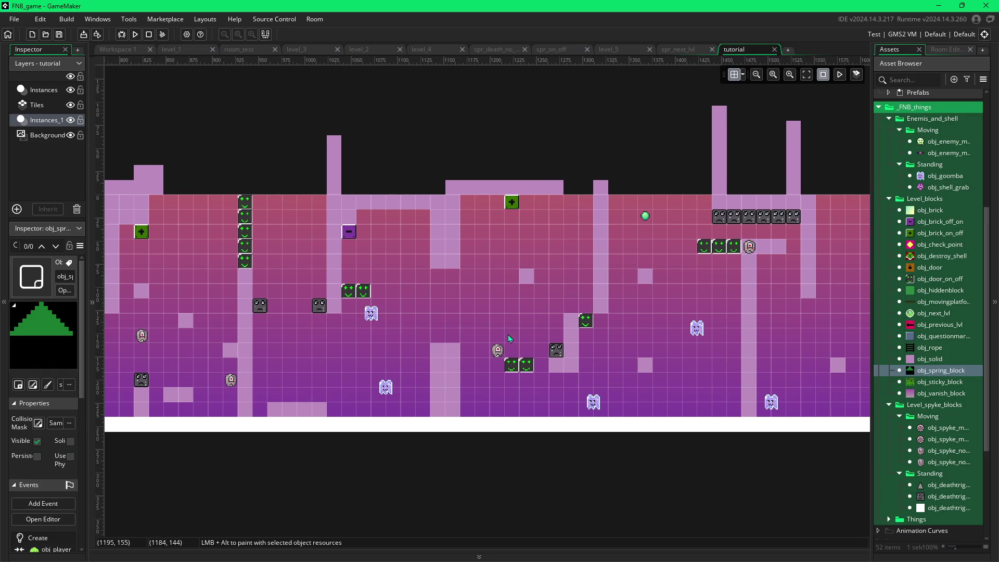
{"action": "scroll", "coordinate": [329, 329], "scroll_direction": "left", "scroll_amount": 4}
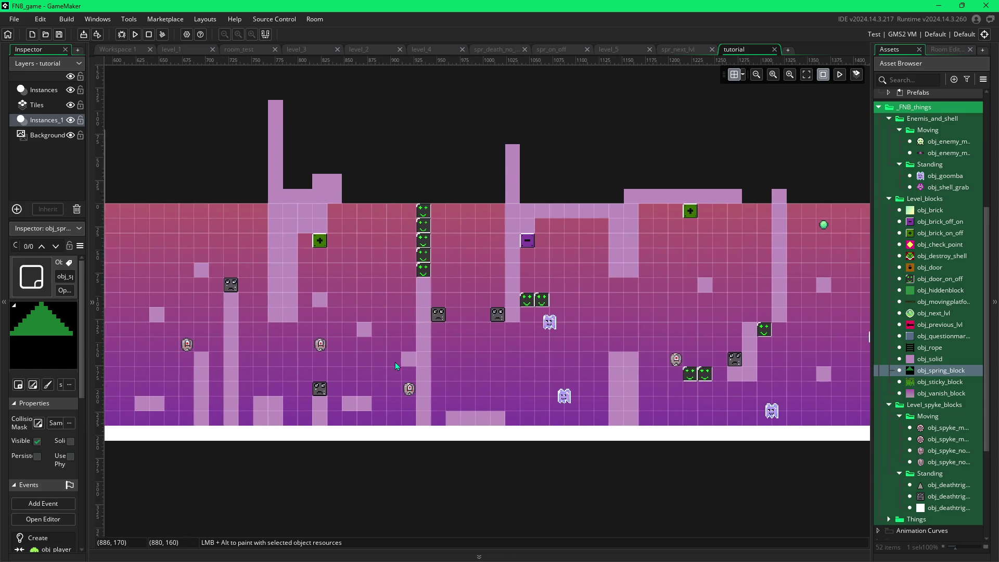
{"action": "scroll", "coordinate": [317, 364], "scroll_direction": "left", "scroll_amount": 6}
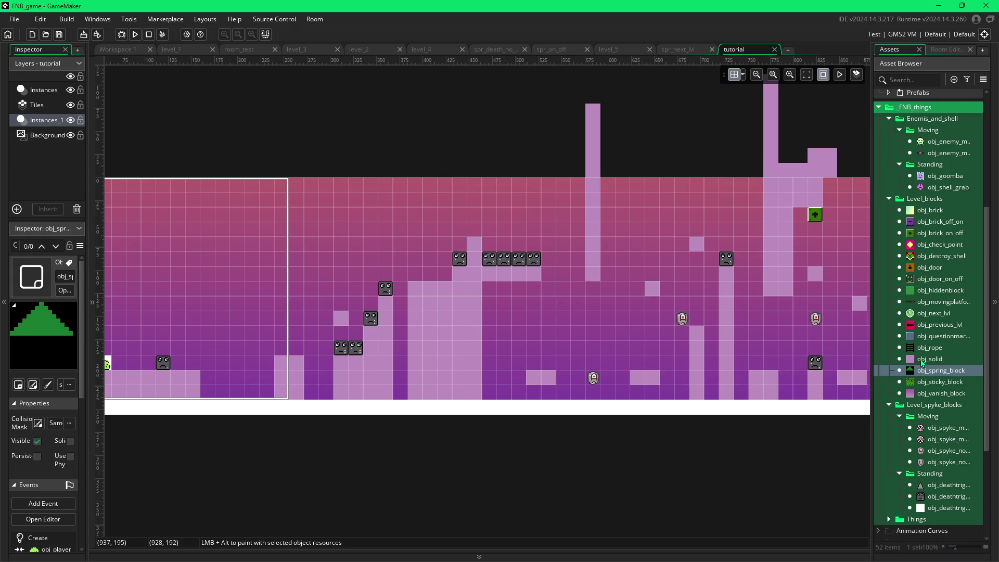
- Paint a vertical column of obj_solid blocks on the left, deselect them, and pan to review
{"action": "left_click", "coordinate": [922, 359]}
{"action": "mouse_move", "coordinate": [503, 290]}
{"action": "left_mouse_down"}
{"action": "mouse_move", "coordinate": [507, 387]}
{"action": "mouse_move", "coordinate": [489, 372]}
{"action": "mouse_move", "coordinate": [492, 299]}
{"action": "left_mouse_up"}
{"action": "left_click", "coordinate": [524, 321]}
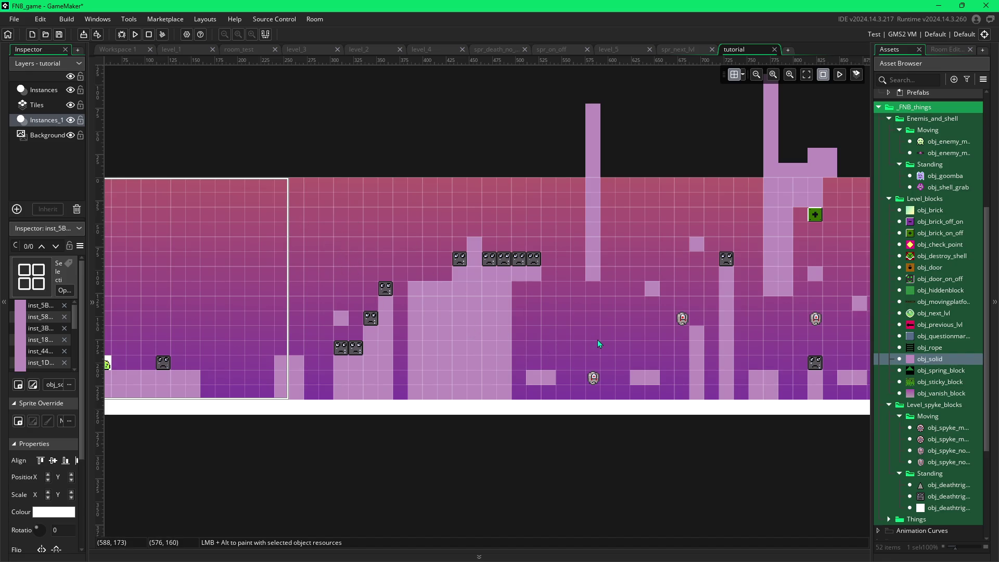
{"action": "scroll", "coordinate": [596, 319], "scroll_direction": "right", "scroll_amount": 5}
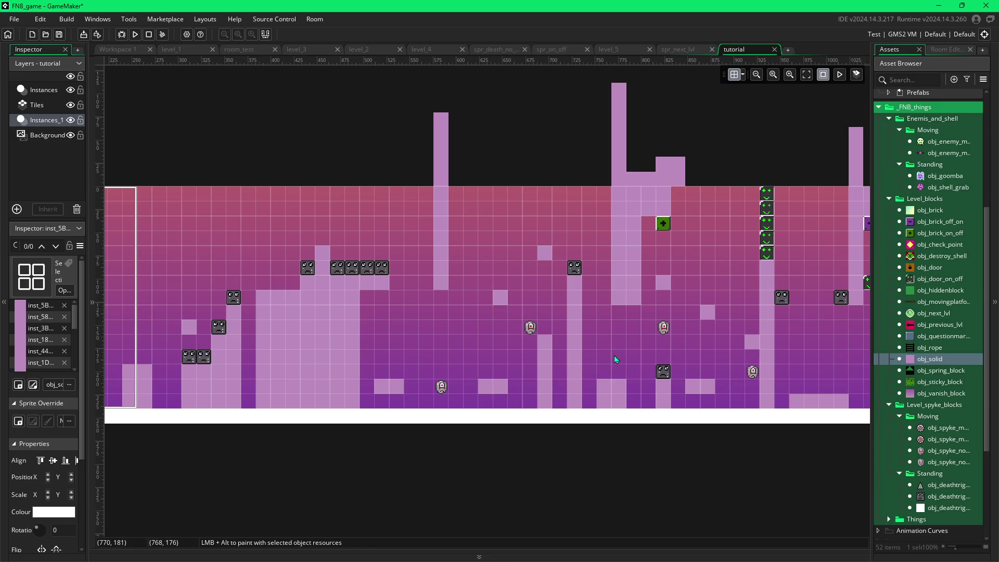
{"action": "left_click_drag", "start_coordinate": [648, 344], "coordinate": [567, 339]}
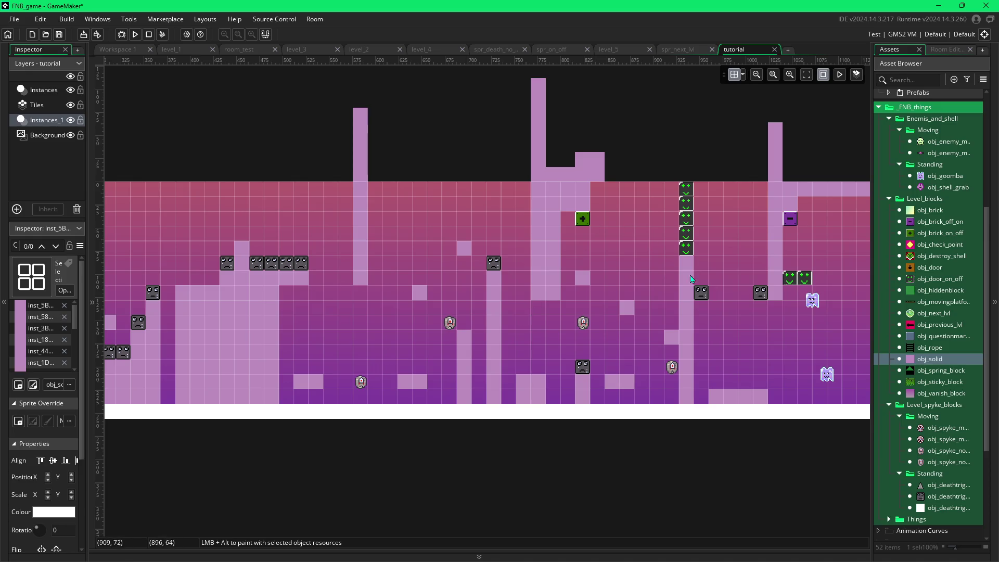
{"action": "scroll", "coordinate": [692, 327], "scroll_direction": "right", "scroll_amount": 5}
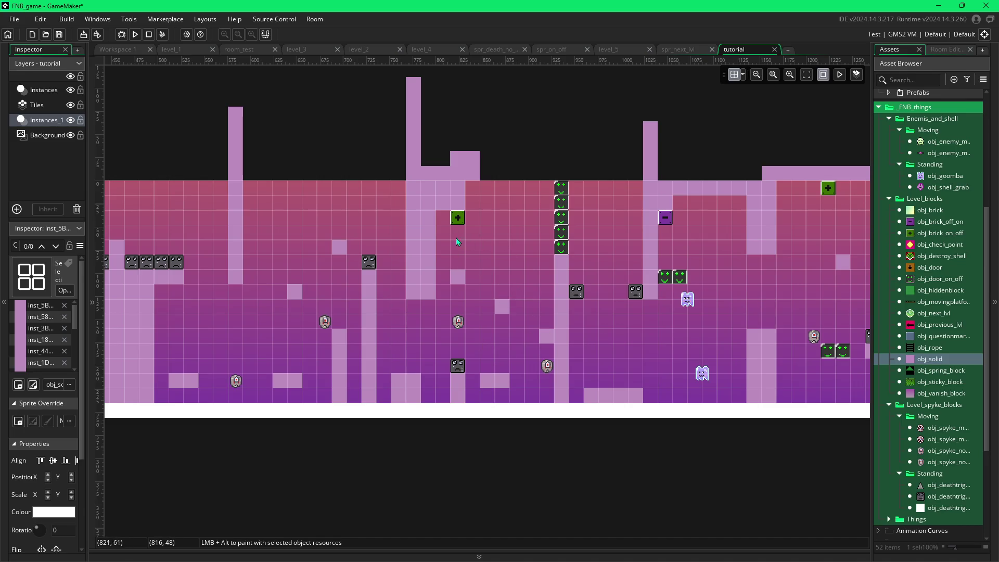
{"action": "left_click", "coordinate": [456, 206]}
{"action": "mouse_move", "coordinate": [454, 213]}
{"action": "left_mouse_down"}
{"action": "mouse_move", "coordinate": [458, 227]}
{"action": "mouse_move", "coordinate": [465, 213]}
{"action": "left_mouse_up"}
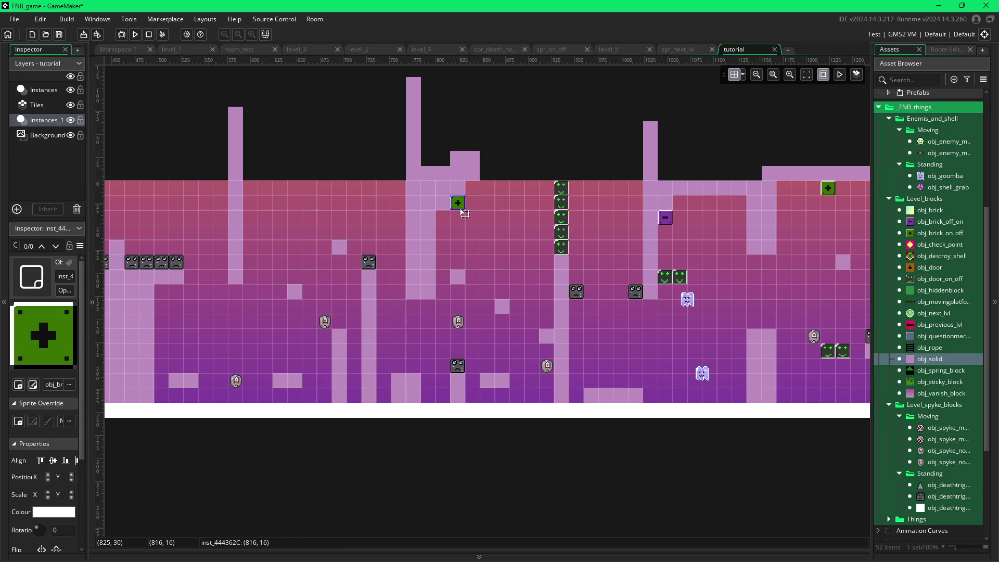
{"action": "left_click", "coordinate": [472, 273]}
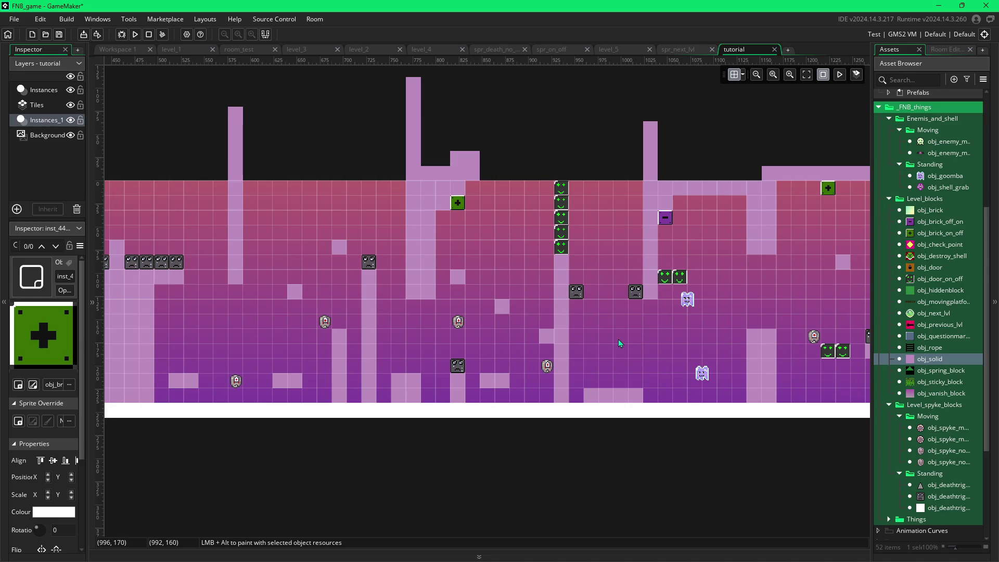
{"action": "scroll", "coordinate": [550, 329], "scroll_direction": "right", "scroll_amount": 5}
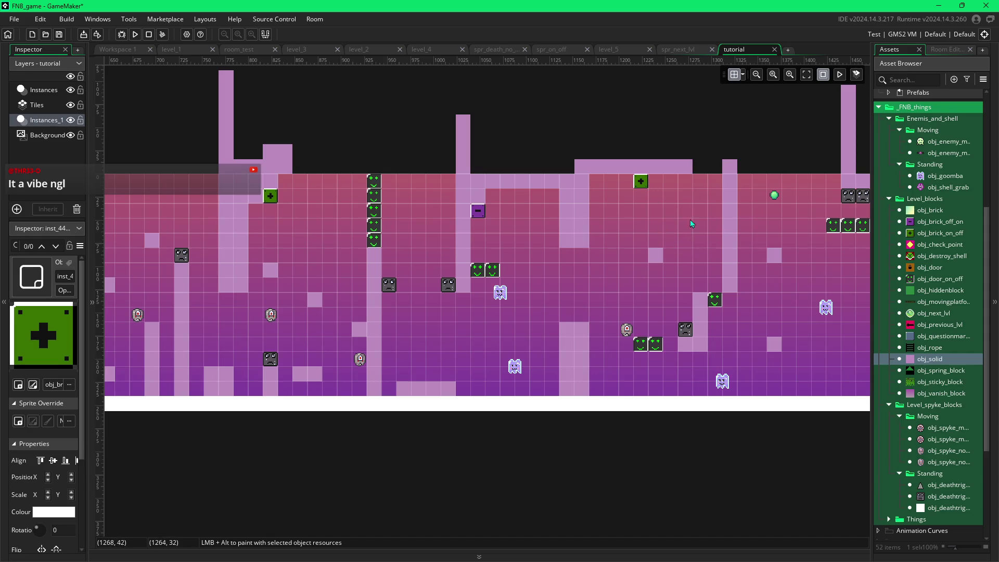
{"action": "scroll", "coordinate": [742, 320], "scroll_direction": "right", "scroll_amount": 5}
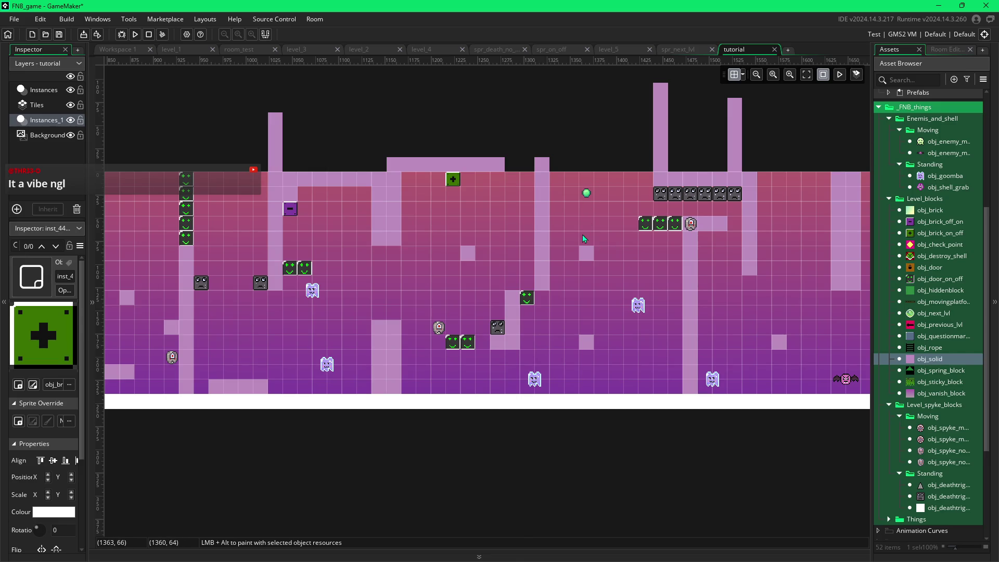
{"action": "scroll", "coordinate": [422, 263], "scroll_direction": "left", "scroll_amount": 5}
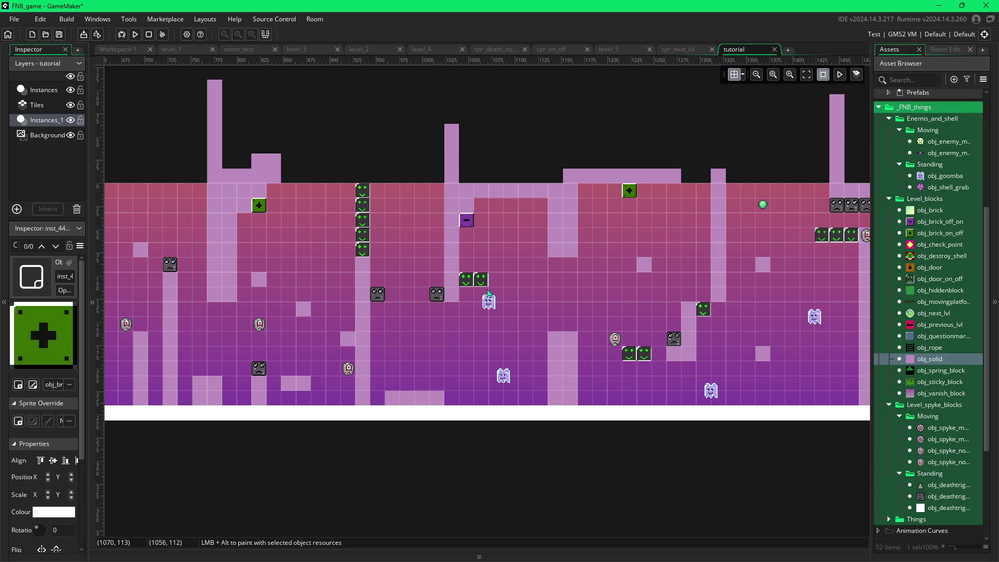
{"action": "left_click", "coordinate": [471, 285]}
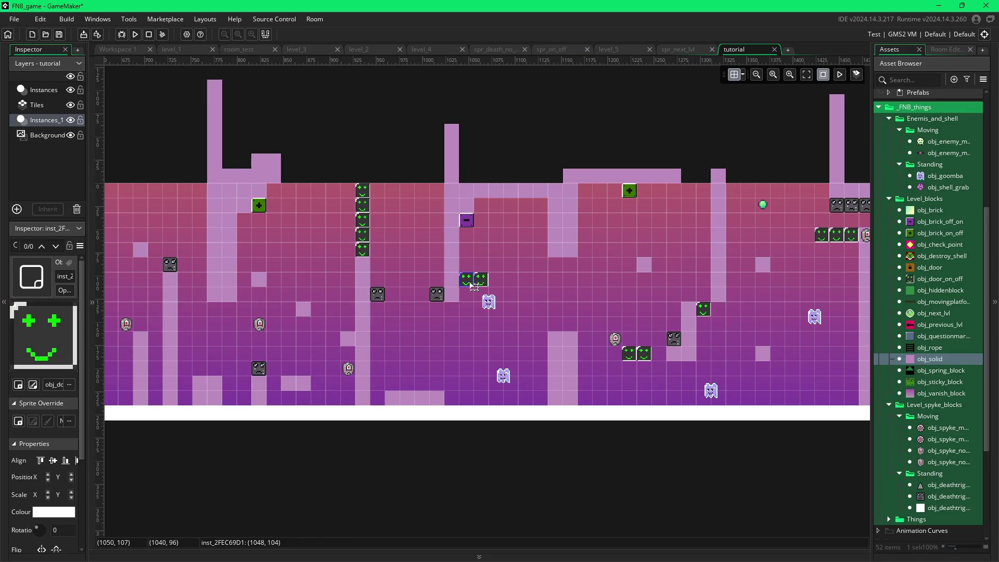
- Copy the two green door blocks and paste the pair beside the left grey block
{"action": "left_click", "coordinate": [483, 286], "text": "shift"}
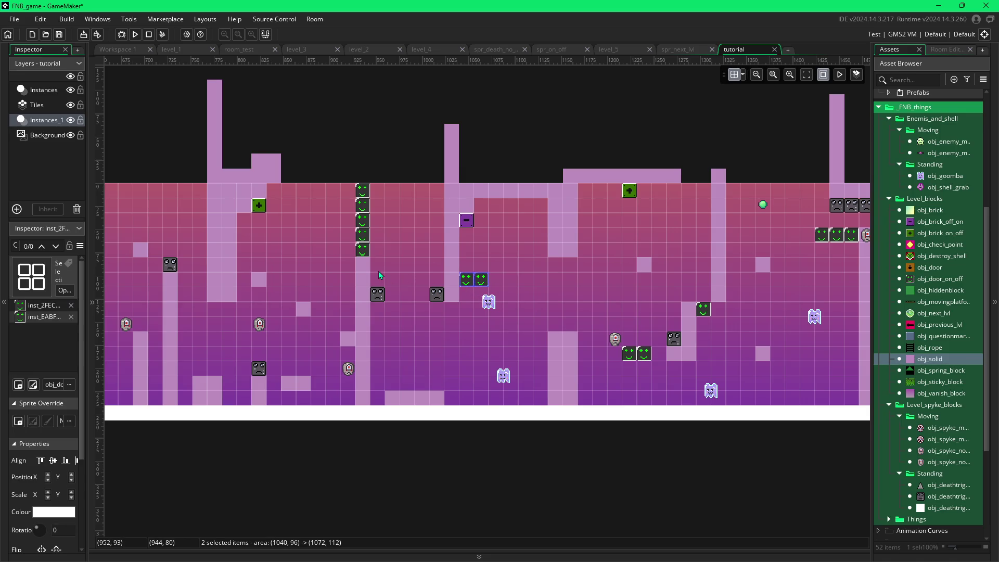
{"action": "key", "text": "ctrl+c"}
{"action": "key", "text": "ctrl+v"}
{"action": "mouse_move", "coordinate": [477, 295]}
{"action": "left_mouse_down"}
{"action": "mouse_move", "coordinate": [405, 309]}
{"action": "mouse_move", "coordinate": [400, 337]}
{"action": "left_mouse_up"}
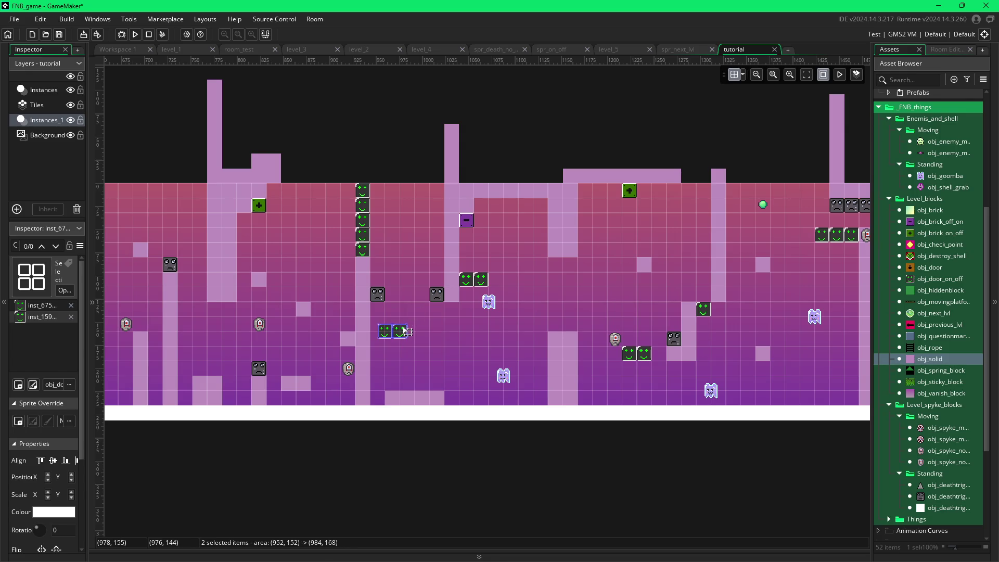
{"action": "left_click", "coordinate": [414, 335]}
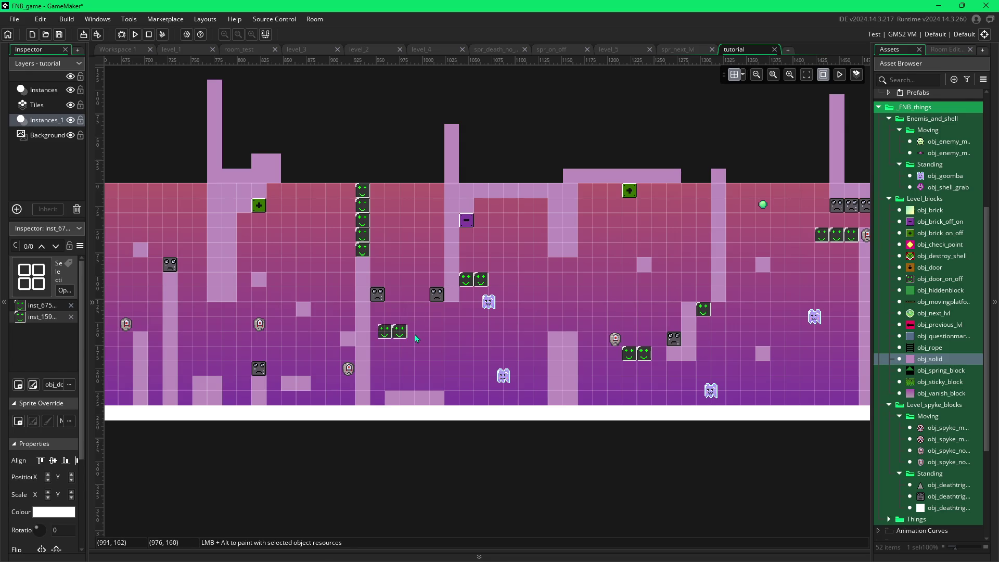
- Paint a third obj_door_on_off block and move all three up between the grey blocks
{"action": "left_click", "coordinate": [932, 278]}
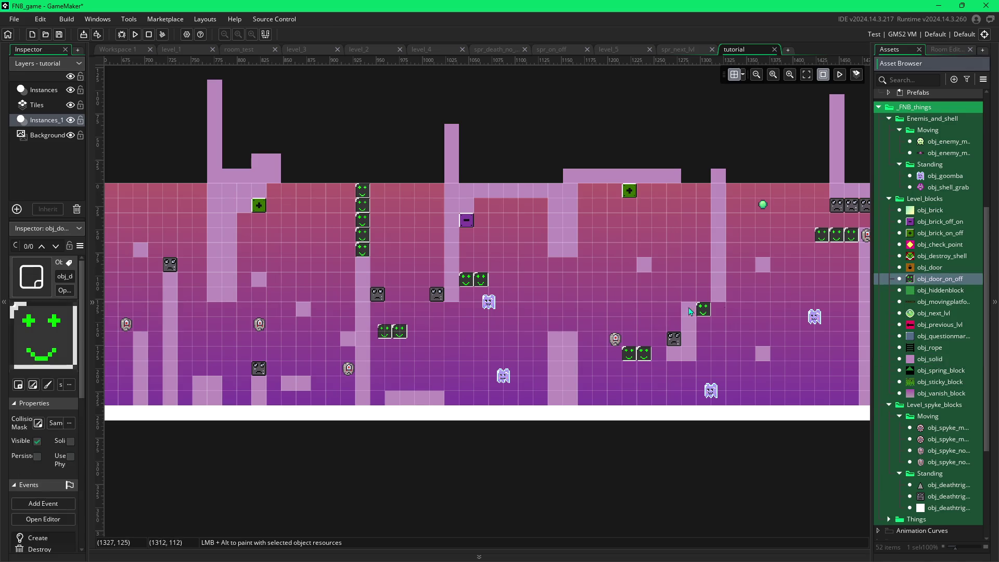
{"action": "left_click", "coordinate": [415, 338], "text": "alt"}
{"action": "left_click", "coordinate": [414, 337]}
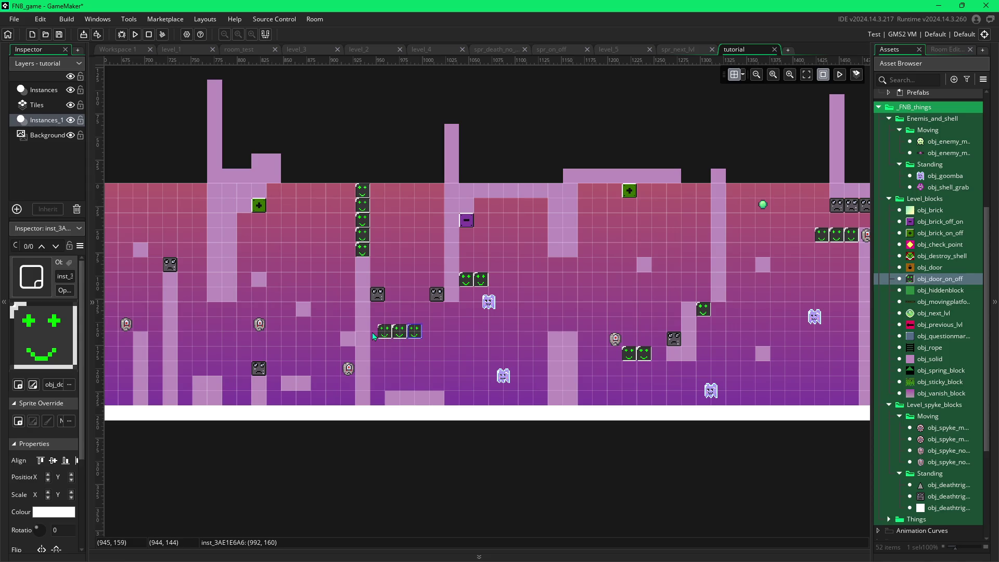
{"action": "left_click_drag", "start_coordinate": [373, 334], "coordinate": [419, 339]}
{"action": "left_click", "coordinate": [415, 336], "text": "ctrl"}
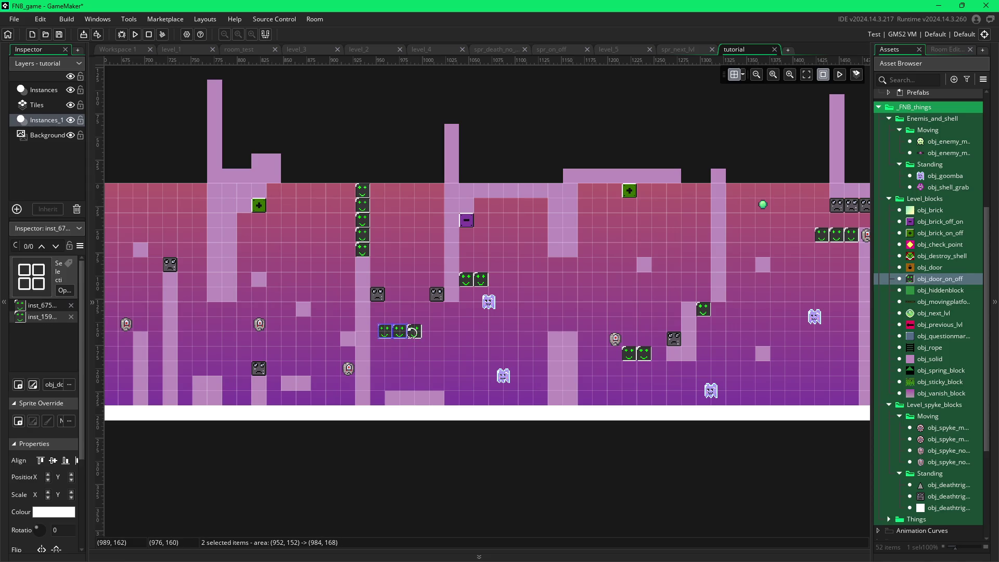
{"action": "left_click", "coordinate": [419, 338], "text": "ctrl"}
{"action": "left_click_drag", "start_coordinate": [419, 338], "coordinate": [435, 306]}
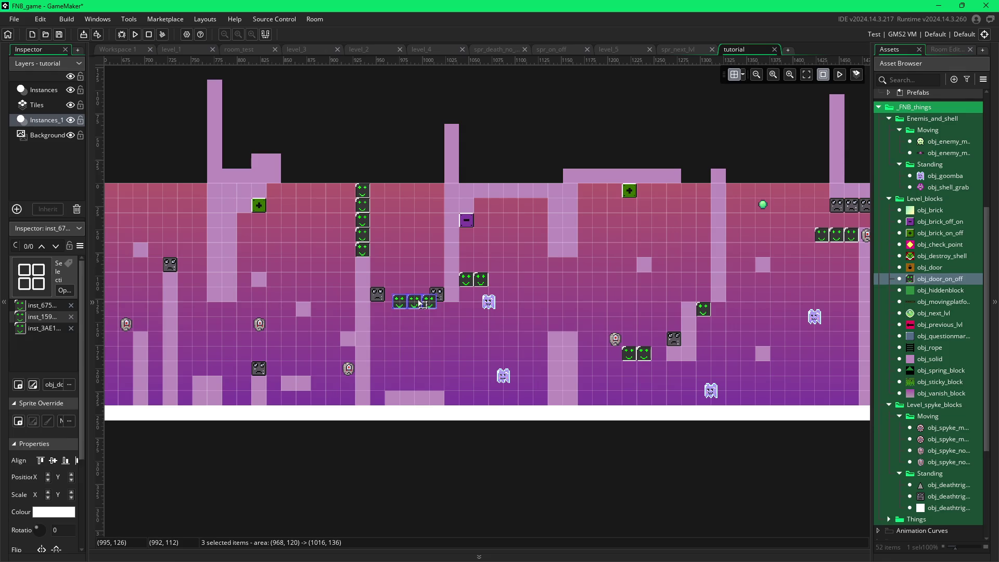
- Turn off grid snapping and nudge the three green blocks level with the grey blocks
{"action": "left_click", "coordinate": [742, 75]}
{"action": "left_click", "coordinate": [858, 125]}
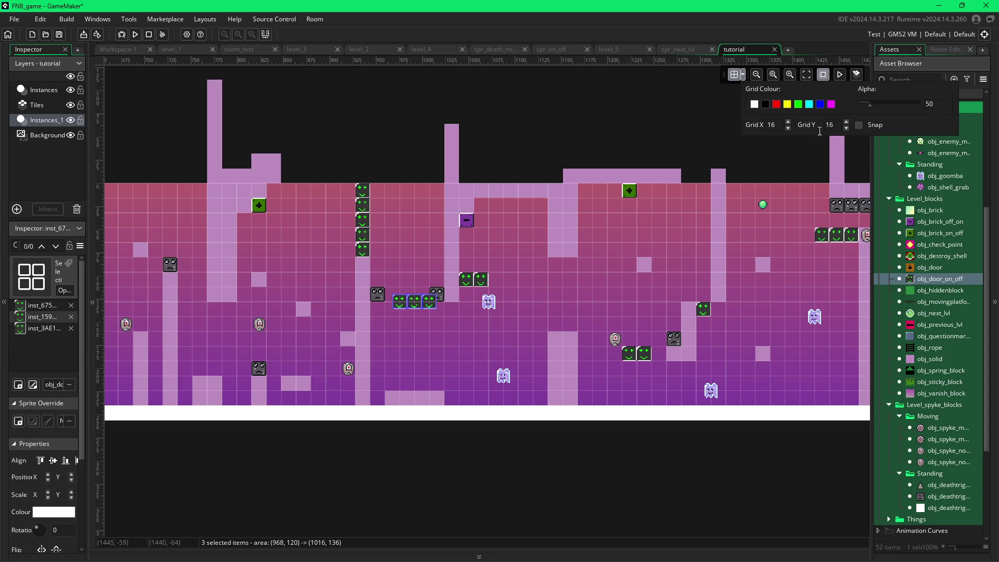
{"action": "left_click_drag", "start_coordinate": [412, 309], "coordinate": [411, 300]}
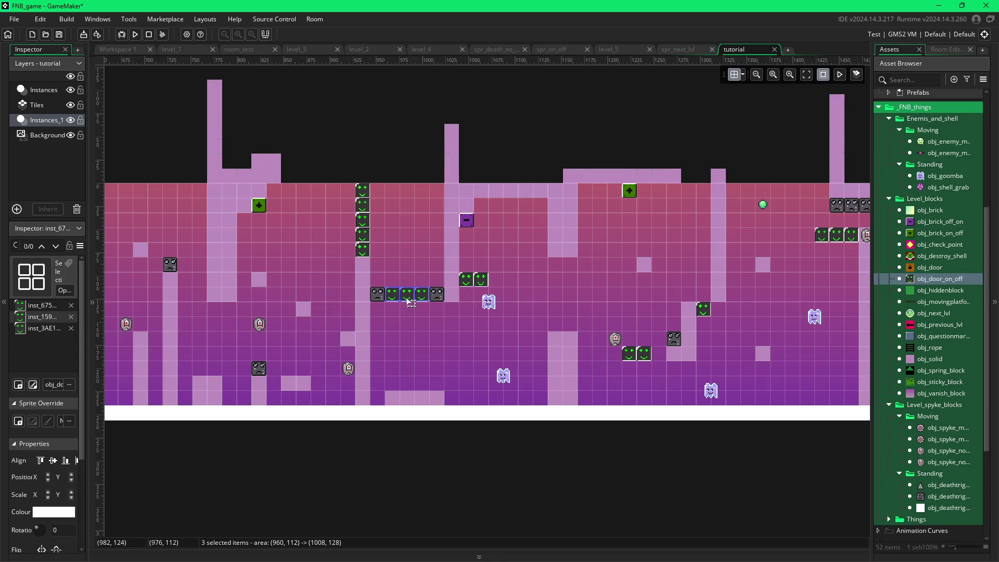
{"action": "left_click", "coordinate": [521, 281]}
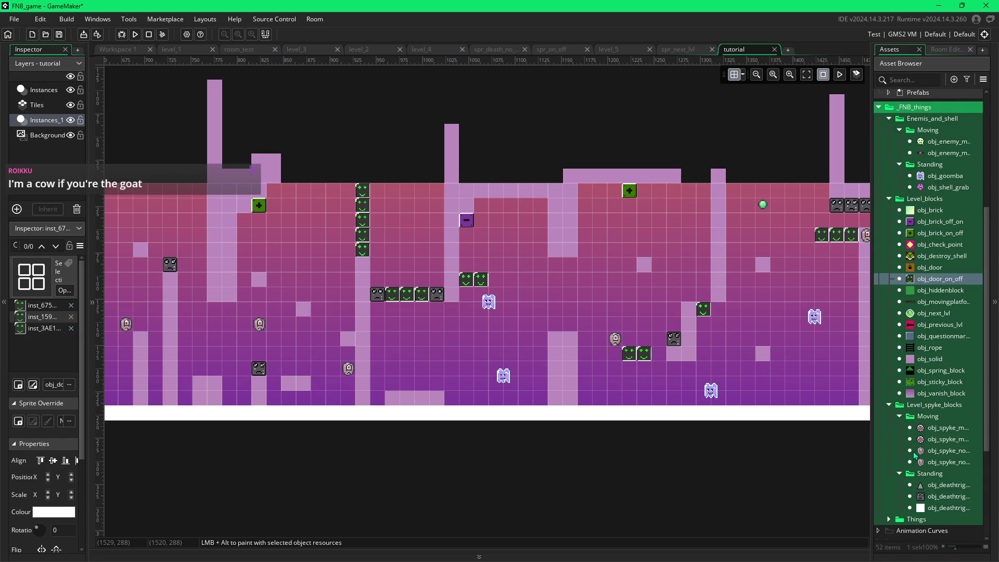
- Select obj_on_off in the Things folder, then delete the three green door blocks
{"action": "scroll", "coordinate": [912, 468], "scroll_direction": "down", "scroll_amount": 1}
{"action": "left_click", "coordinate": [889, 495]}
{"action": "scroll", "coordinate": [903, 486], "scroll_direction": "down", "scroll_amount": 1}
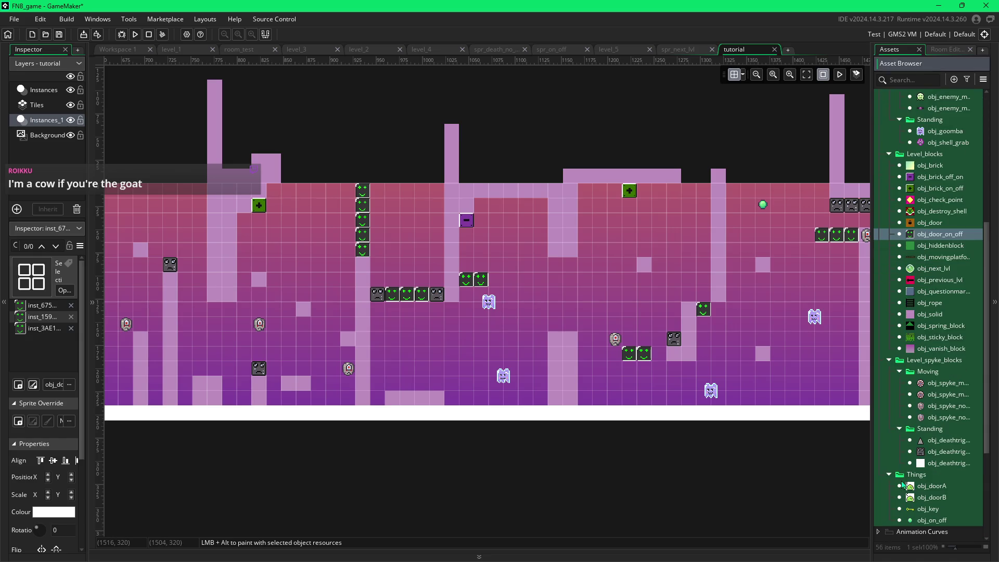
{"action": "left_click", "coordinate": [914, 520]}
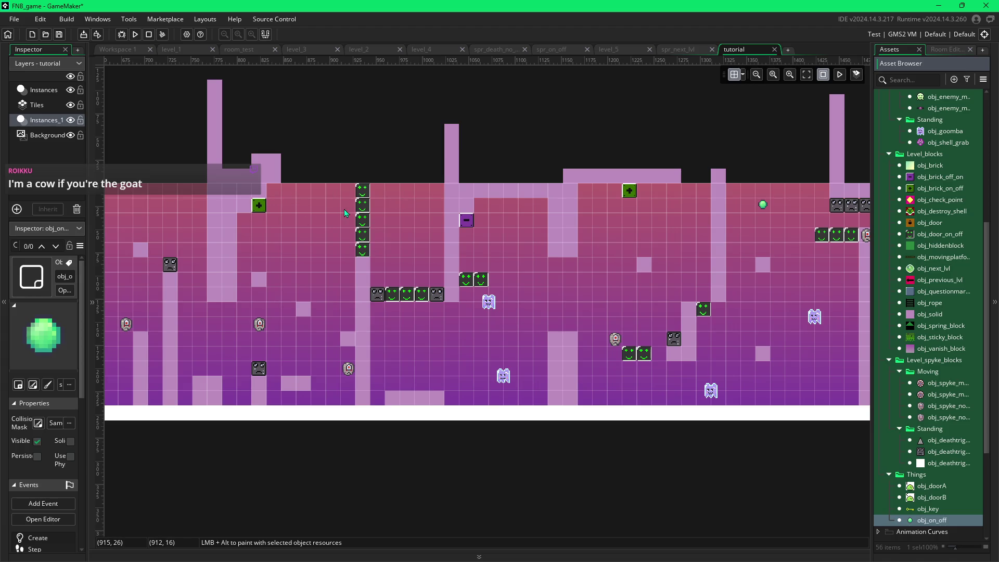
{"action": "left_click", "coordinate": [388, 300]}
{"action": "key", "text": "Delete"}
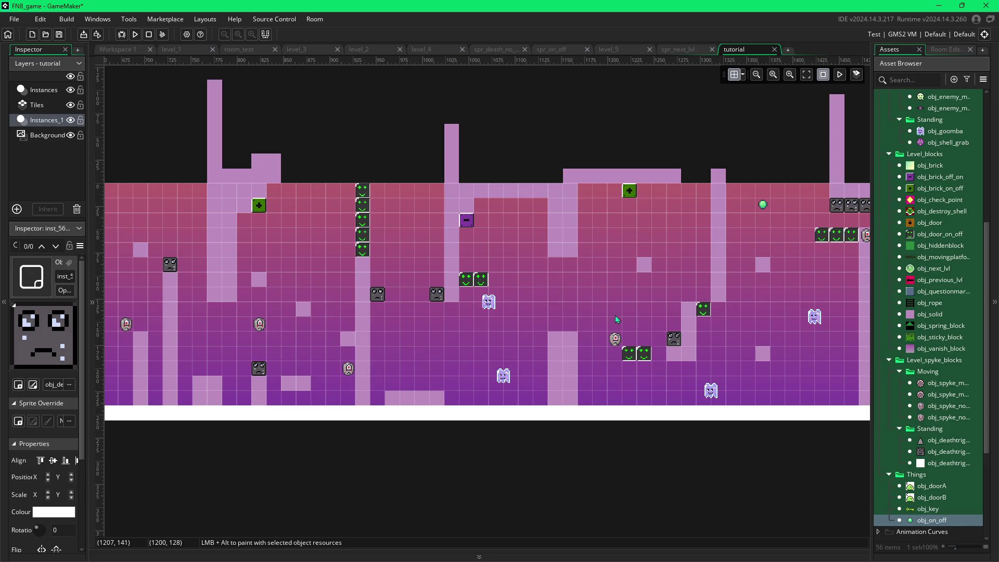
{"action": "scroll", "coordinate": [622, 310], "scroll_direction": "right", "scroll_amount": 5}
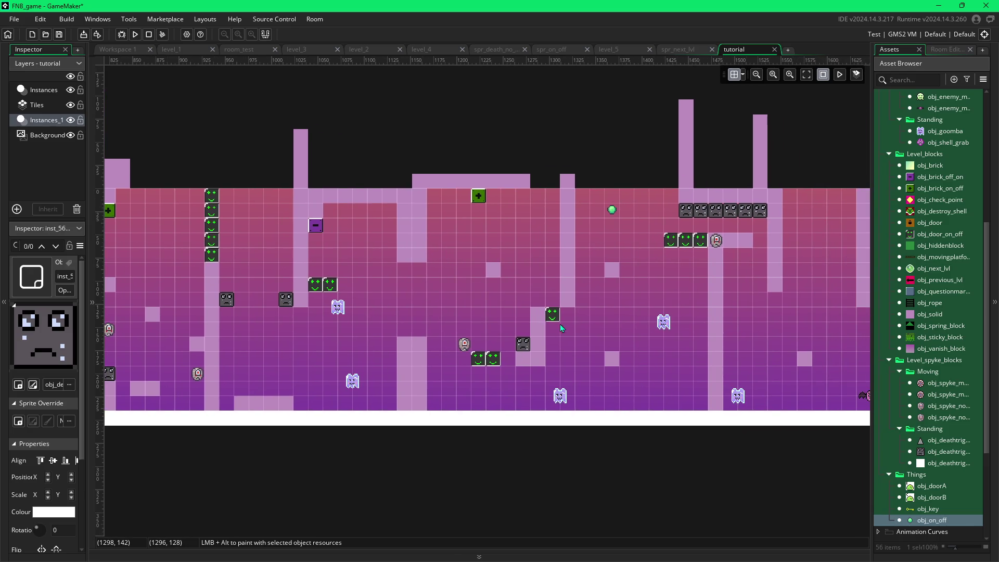
{"action": "scroll", "coordinate": [597, 326], "scroll_direction": "right", "scroll_amount": 1}
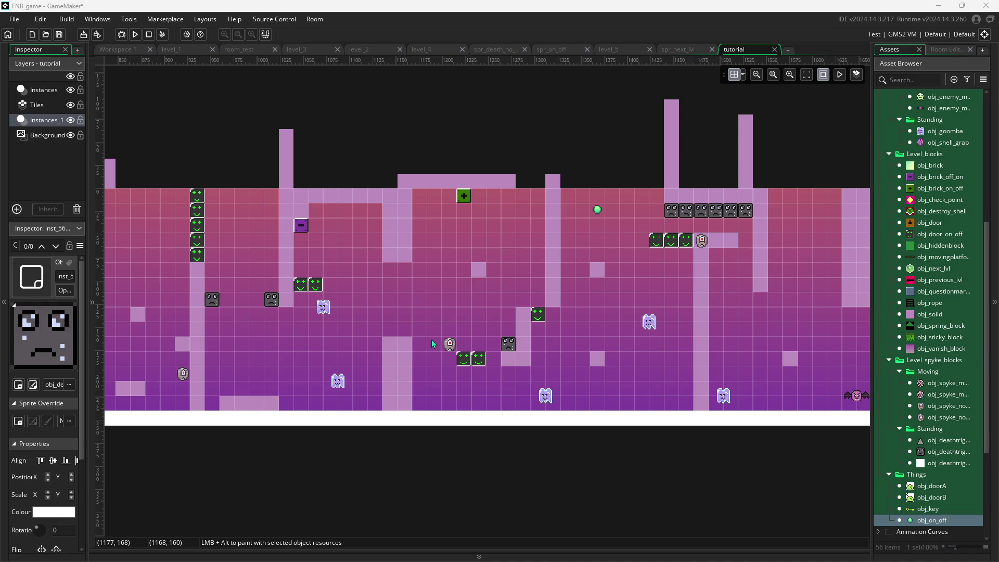
{"action": "scroll", "coordinate": [579, 328], "scroll_direction": "right", "scroll_amount": 2}
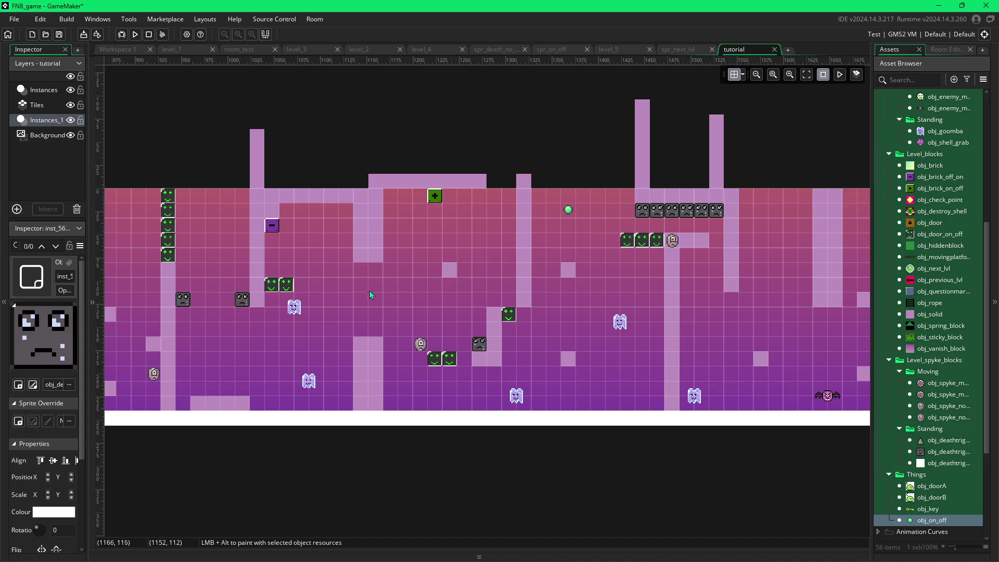
{"action": "left_click", "coordinate": [908, 314]}
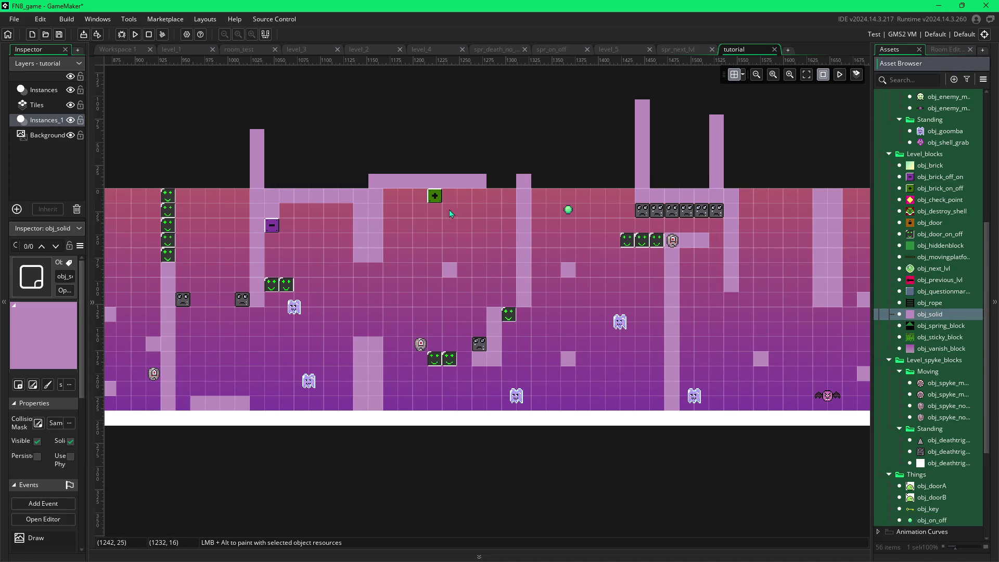
{"action": "left_click", "coordinate": [410, 205], "text": "alt"}
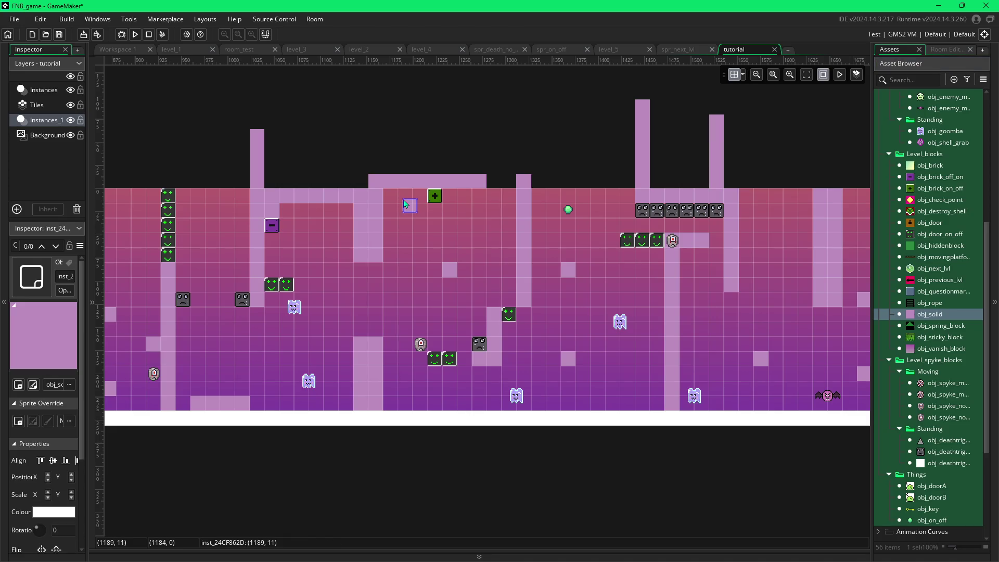
{"action": "key", "text": "Delete"}
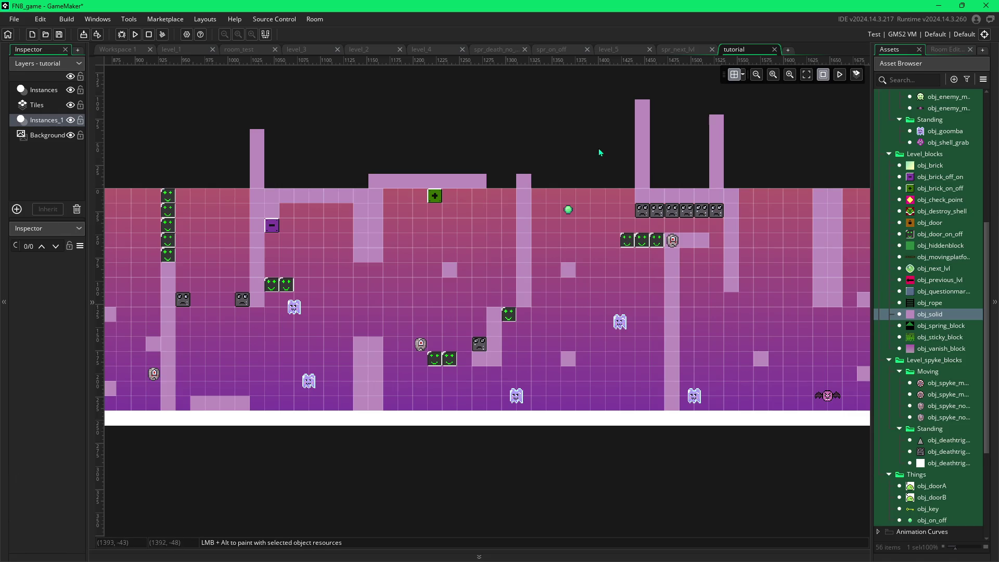
{"action": "left_click", "coordinate": [742, 74]}
{"action": "left_click", "coordinate": [859, 125]}
{"action": "left_click", "coordinate": [410, 212], "text": "alt"}
{"action": "mouse_move", "coordinate": [404, 204]}
{"action": "left_mouse_down"}
{"action": "mouse_move", "coordinate": [406, 256]}
{"action": "mouse_move", "coordinate": [391, 254]}
{"action": "mouse_move", "coordinate": [391, 197]}
{"action": "left_mouse_up"}
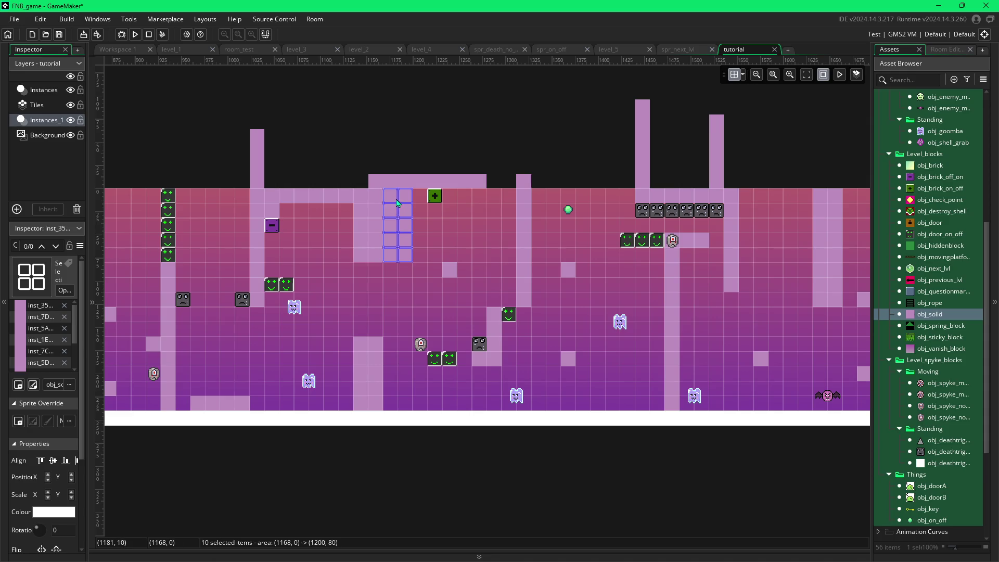
{"action": "left_click_drag", "start_coordinate": [419, 256], "coordinate": [423, 200]}
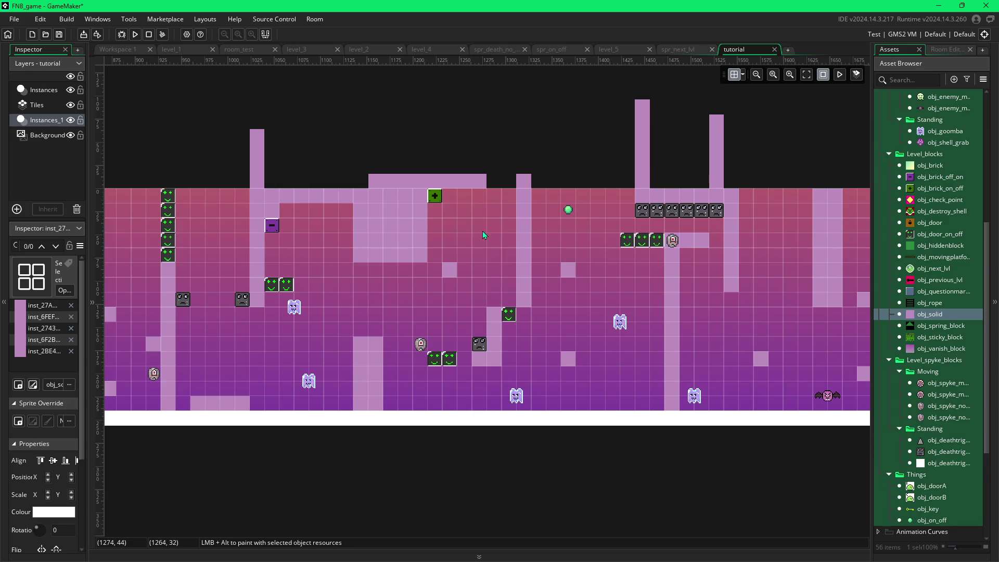
{"action": "left_click_drag", "start_coordinate": [593, 279], "coordinate": [539, 279]}
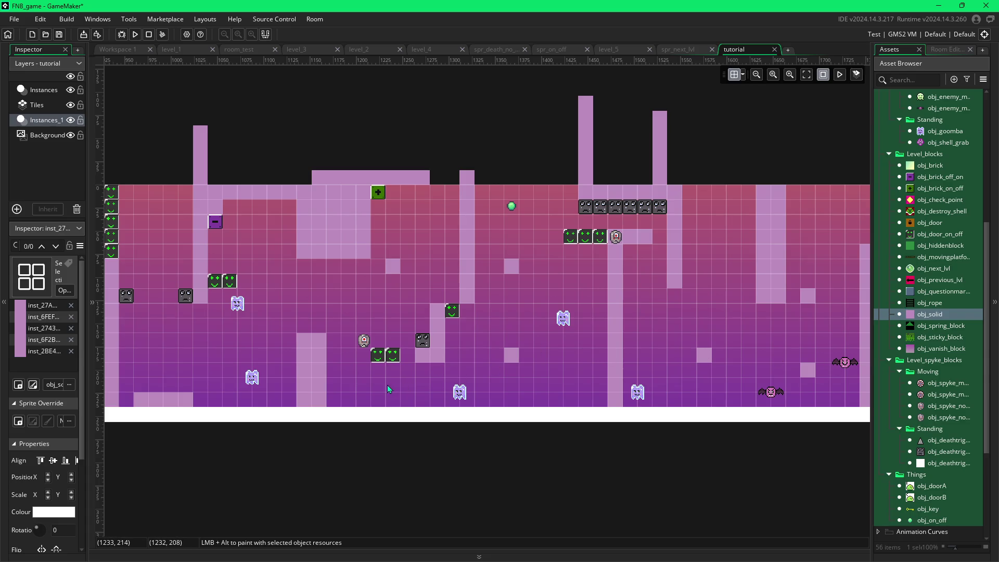
{"action": "mouse_move", "coordinate": [363, 386]}
{"action": "left_mouse_down"}
{"action": "mouse_move", "coordinate": [406, 386]}
{"action": "mouse_move", "coordinate": [388, 404]}
{"action": "mouse_move", "coordinate": [368, 404]}
{"action": "left_mouse_up"}
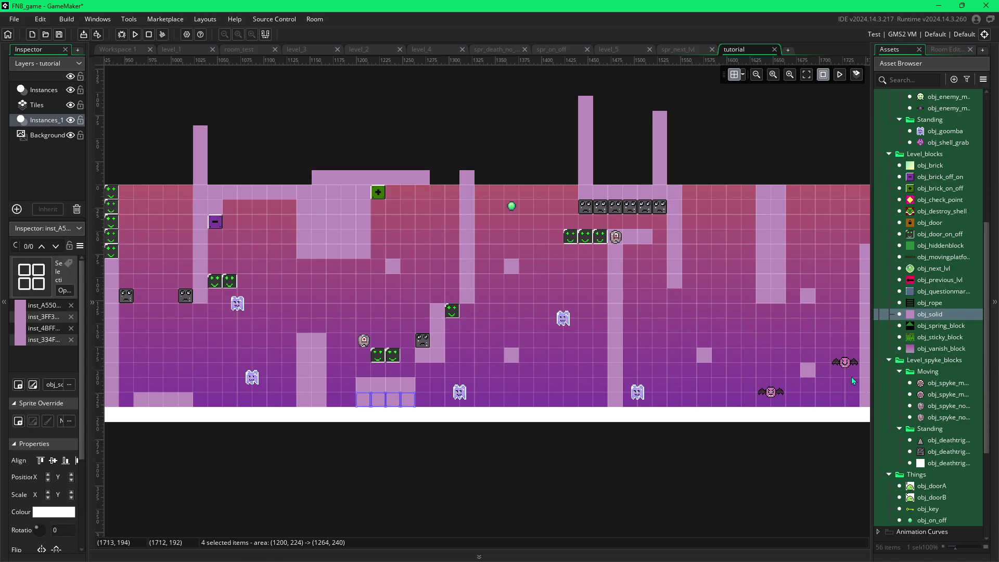
{"action": "left_click", "coordinate": [931, 451]}
{"action": "left_click", "coordinate": [367, 375]}
{"action": "left_click_drag", "start_coordinate": [367, 375], "coordinate": [408, 371]}
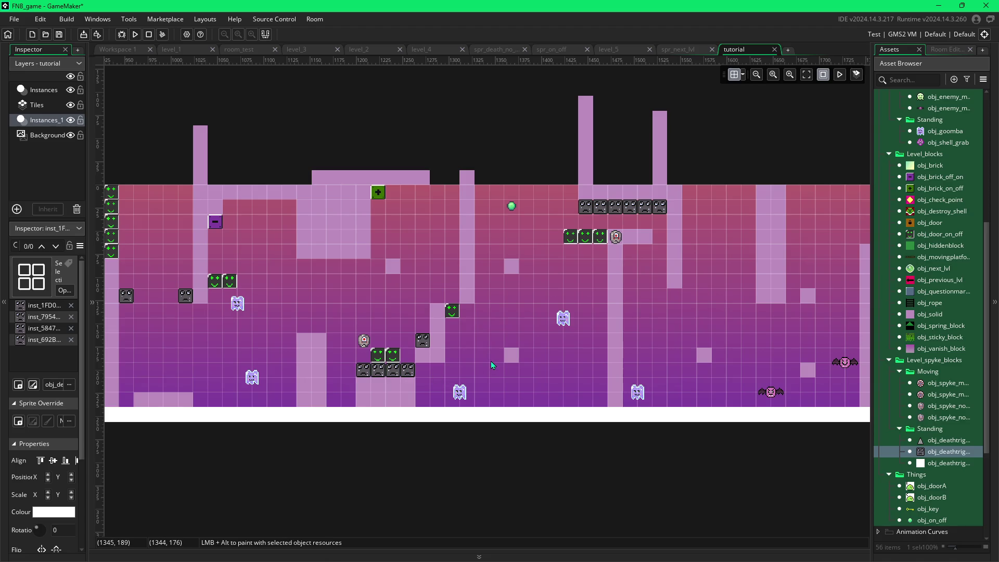
{"action": "left_click_drag", "start_coordinate": [491, 361], "coordinate": [443, 367]}
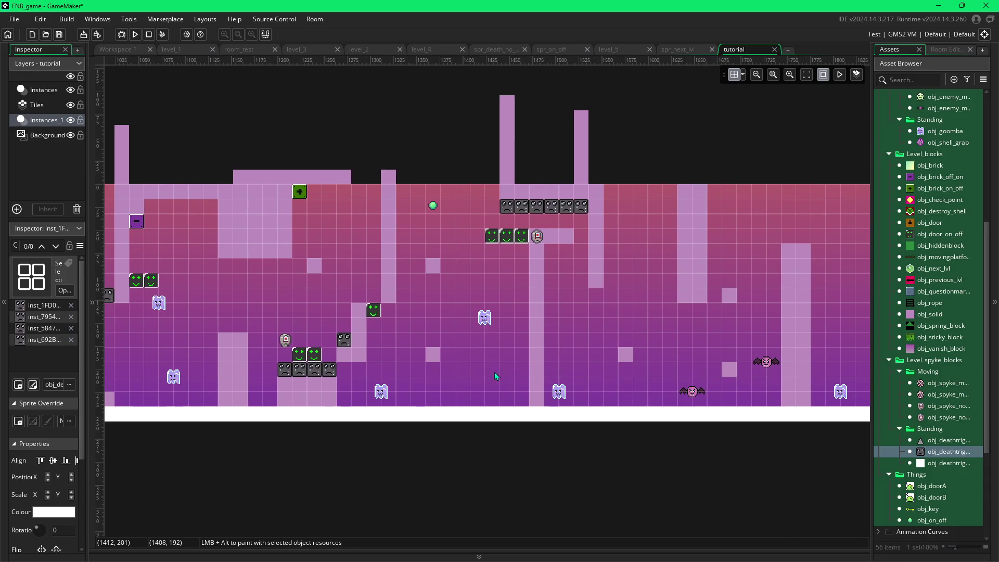
{"action": "left_click", "coordinate": [911, 315]}
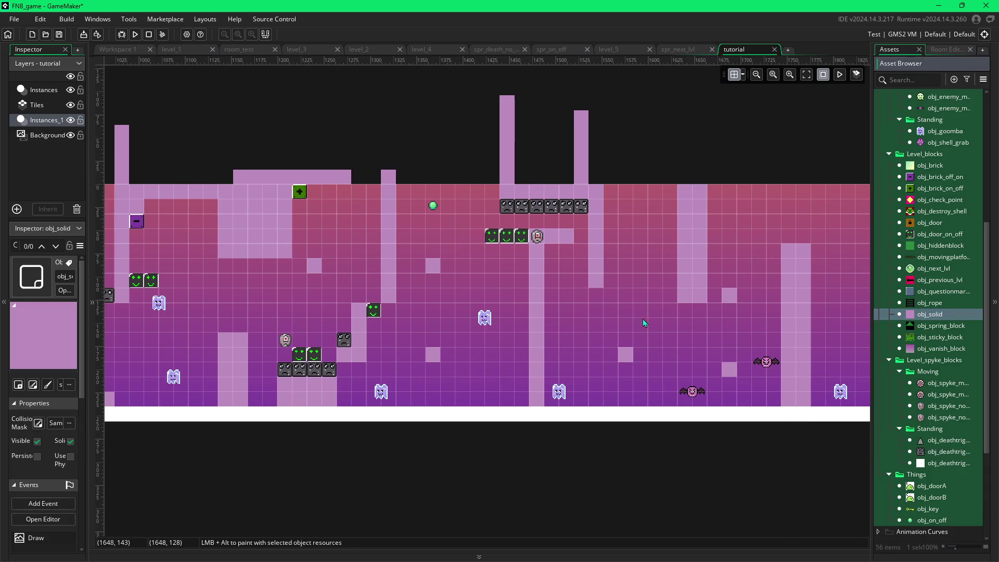
{"action": "mouse_move", "coordinate": [341, 373]}
{"action": "left_mouse_down"}
{"action": "mouse_move", "coordinate": [357, 376]}
{"action": "mouse_move", "coordinate": [348, 395]}
{"action": "left_mouse_up"}
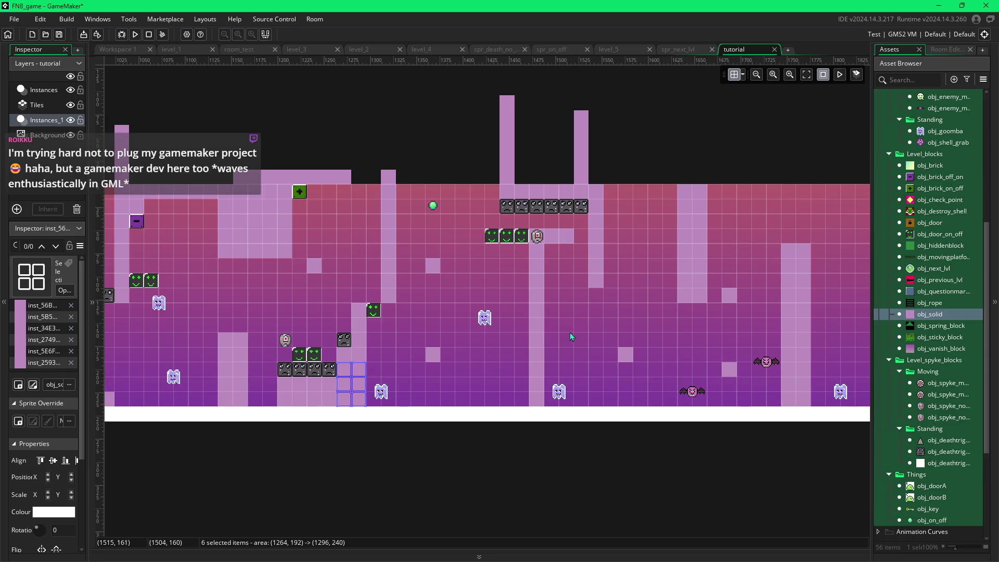
{"action": "left_click_drag", "start_coordinate": [585, 330], "coordinate": [496, 336]}
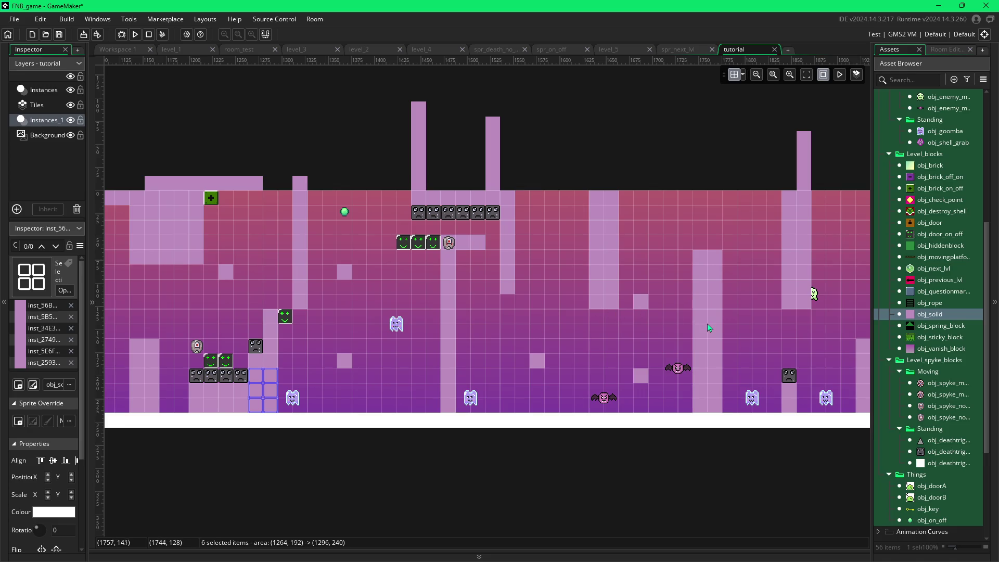
- Scroll right across the tutorial room to its far right end
{"action": "scroll", "coordinate": [595, 307], "scroll_direction": "right", "scroll_amount": 5}
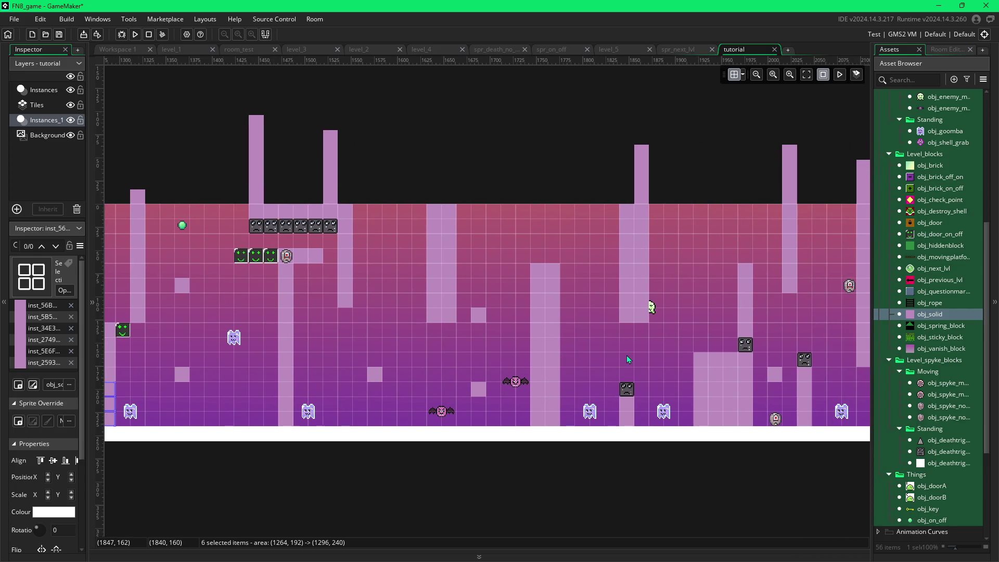
{"action": "scroll", "coordinate": [626, 355], "scroll_direction": "right", "scroll_amount": 2}
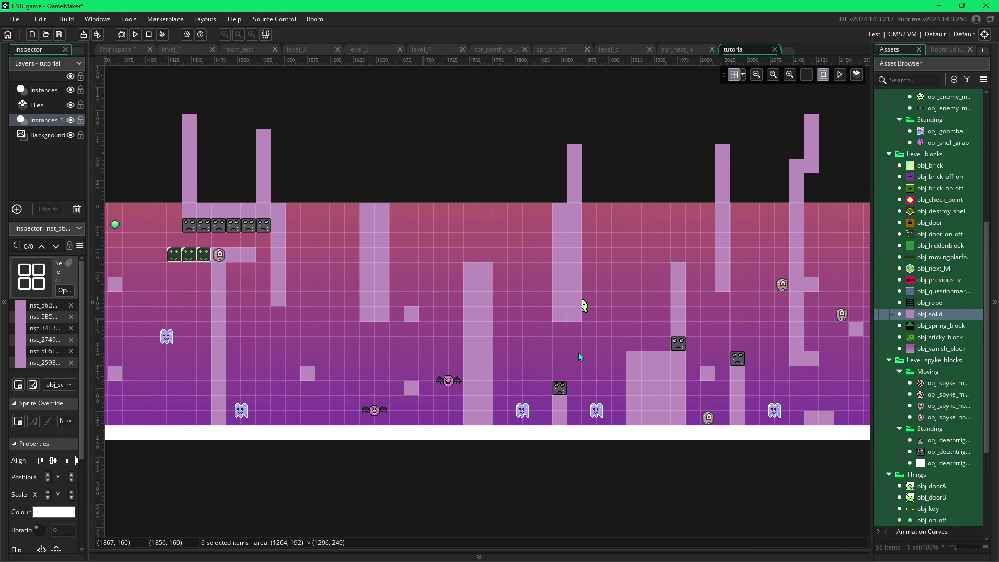
{"action": "scroll", "coordinate": [580, 358], "scroll_direction": "right", "scroll_amount": 5}
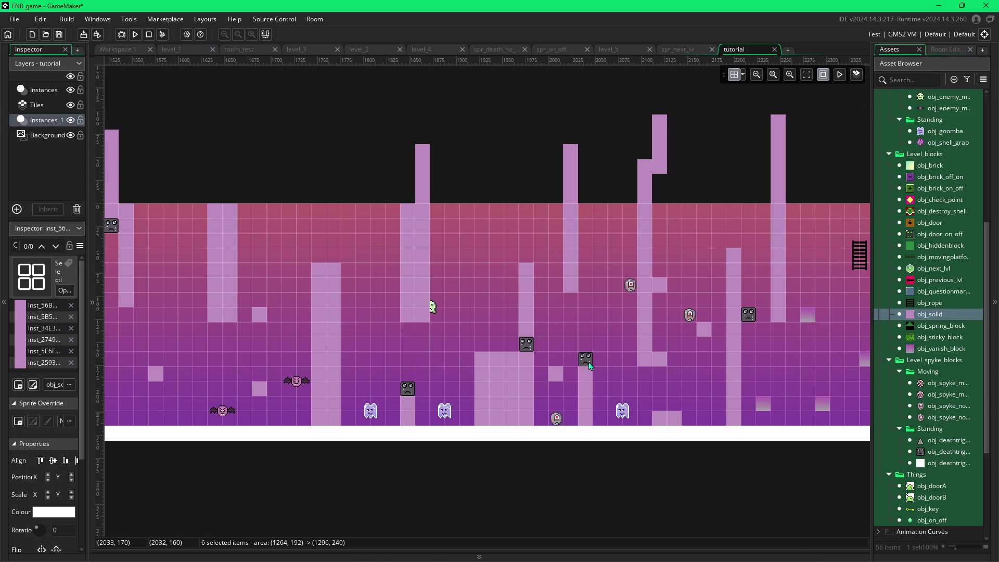
{"action": "scroll", "coordinate": [586, 366], "scroll_direction": "right", "scroll_amount": 6}
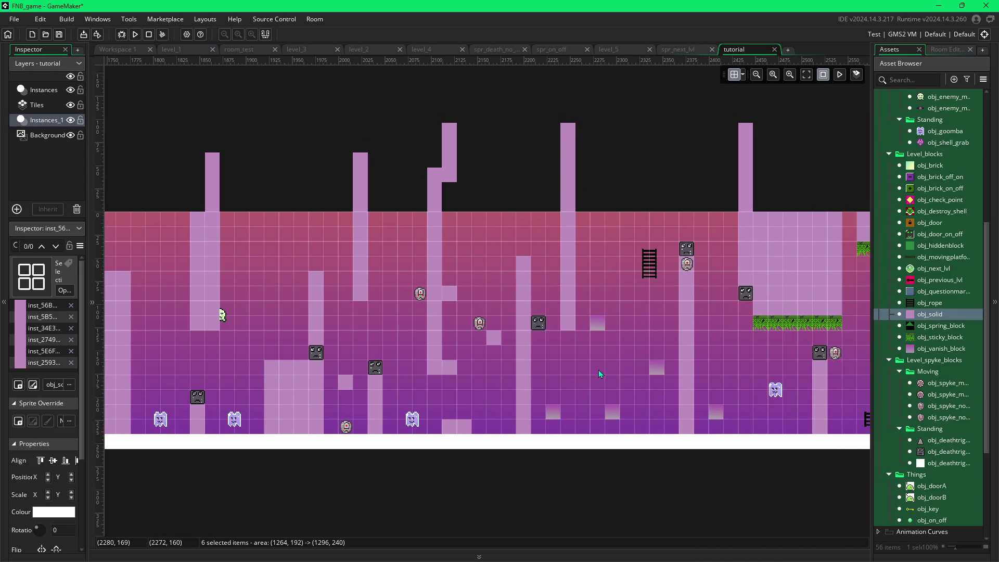
{"action": "scroll", "coordinate": [582, 375], "scroll_direction": "right", "scroll_amount": 1}
{"action": "scroll", "coordinate": [579, 374], "scroll_direction": "right", "scroll_amount": 1}
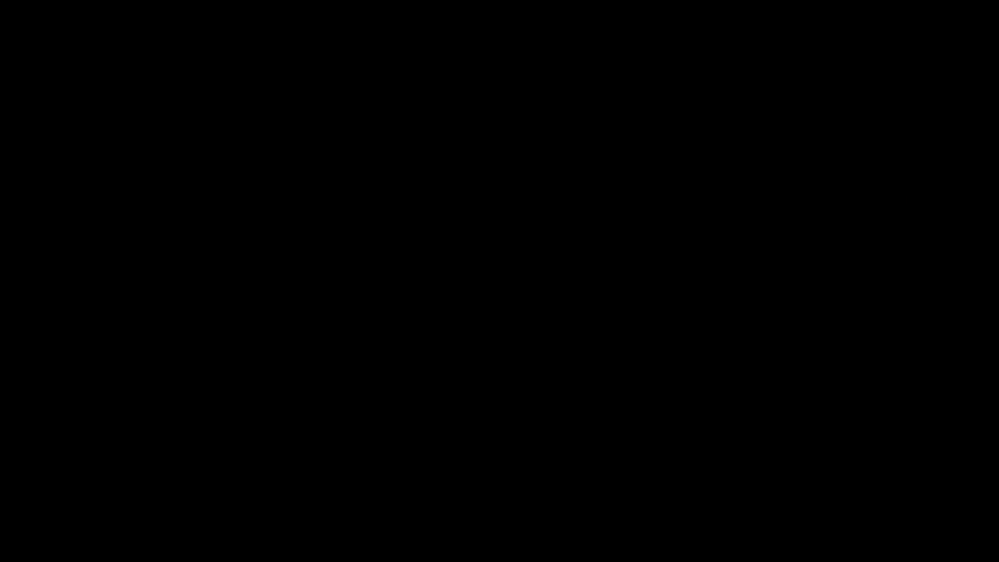
- Jump the ball across the opening platforms, hitting the minus switch block and reaching the smiley blocks
{"action": "key", "text": "space"}
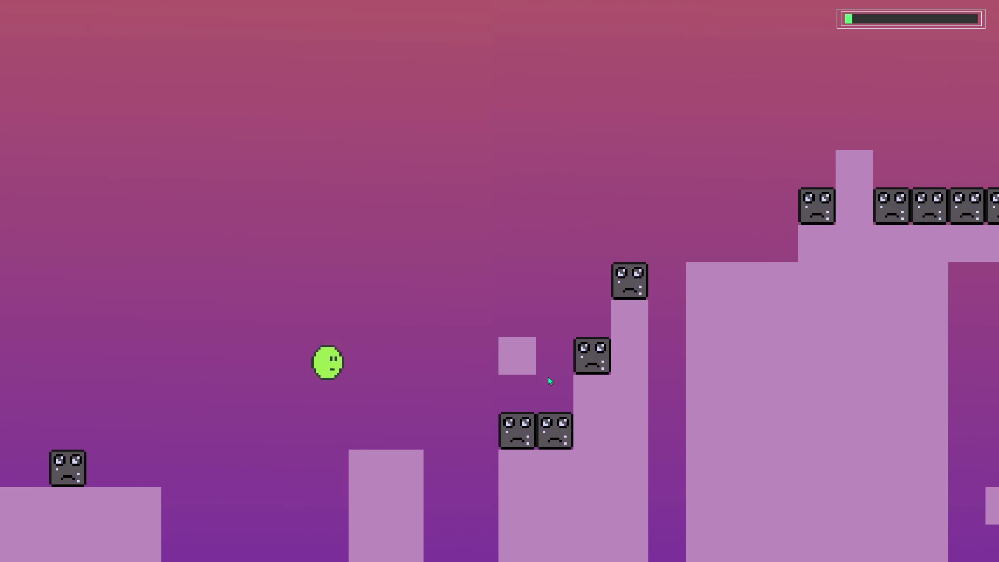
{"action": "key", "text": "space"}
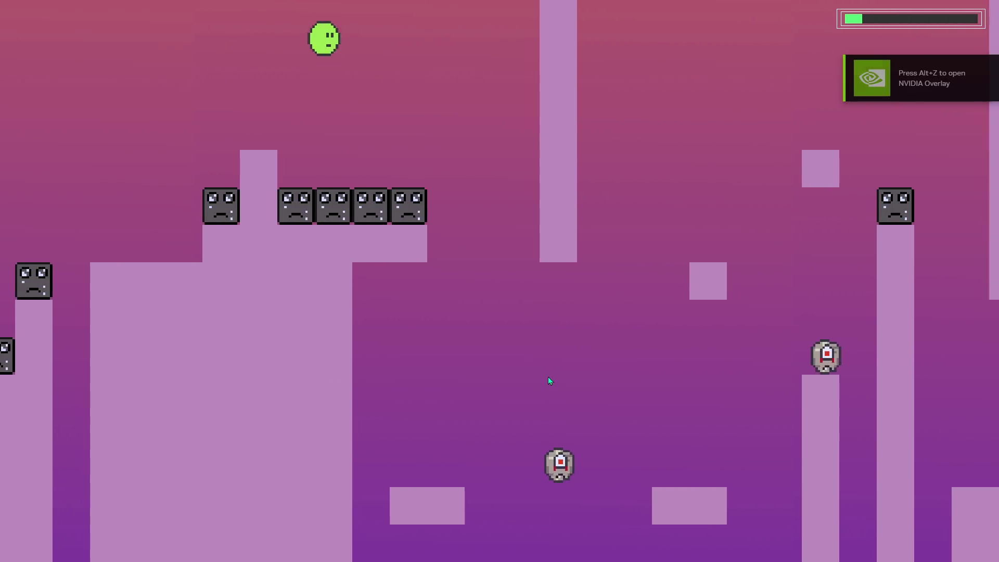
{"action": "key", "text": "space"}
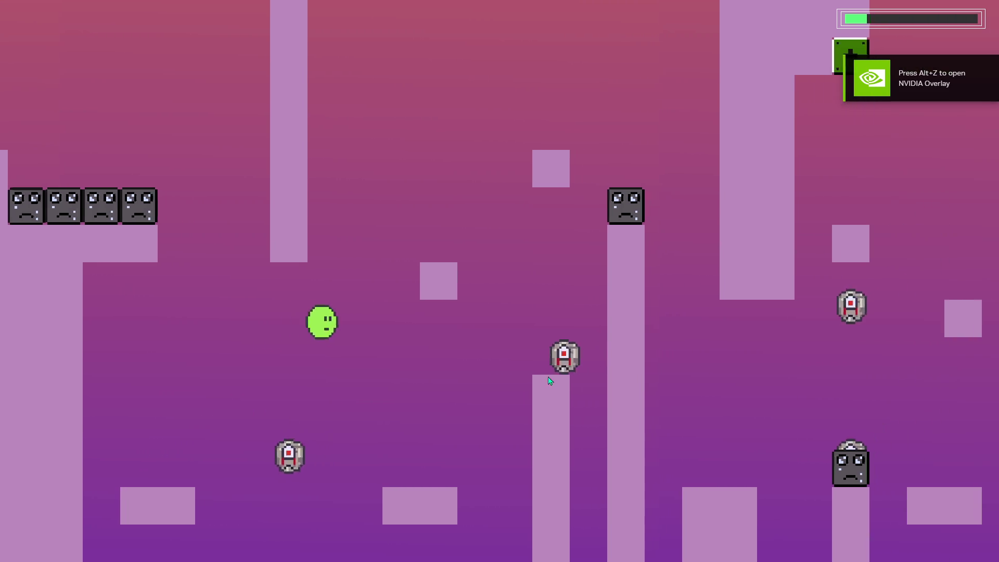
{"action": "key", "text": "space"}
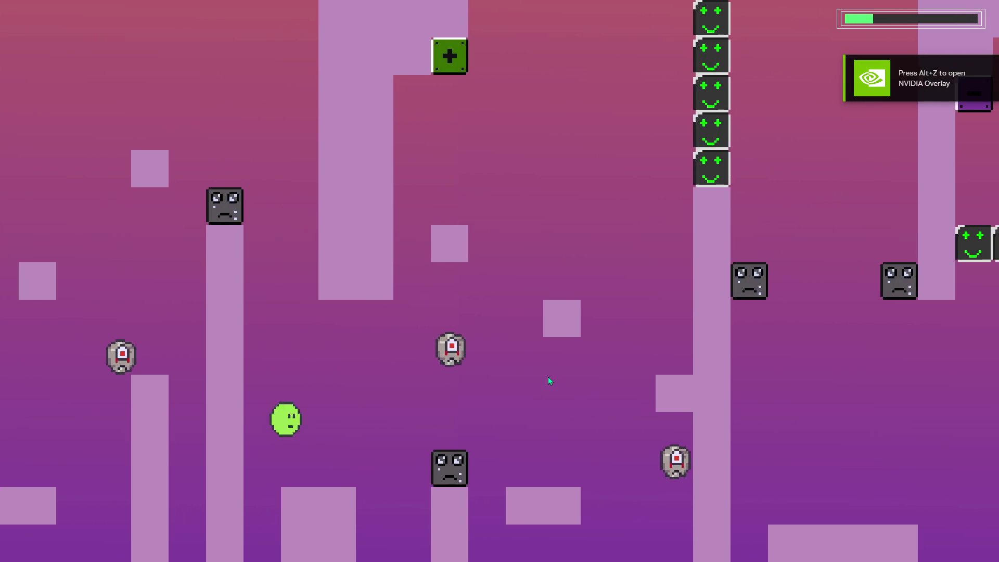
{"action": "key", "text": "space"}
{"action": "key", "text": "space"}
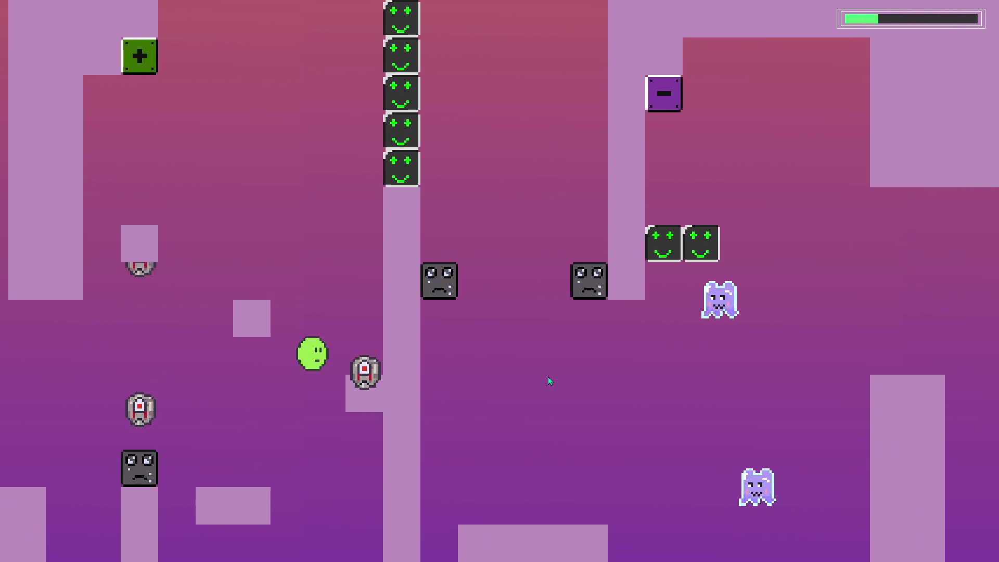
{"action": "key", "text": "space"}
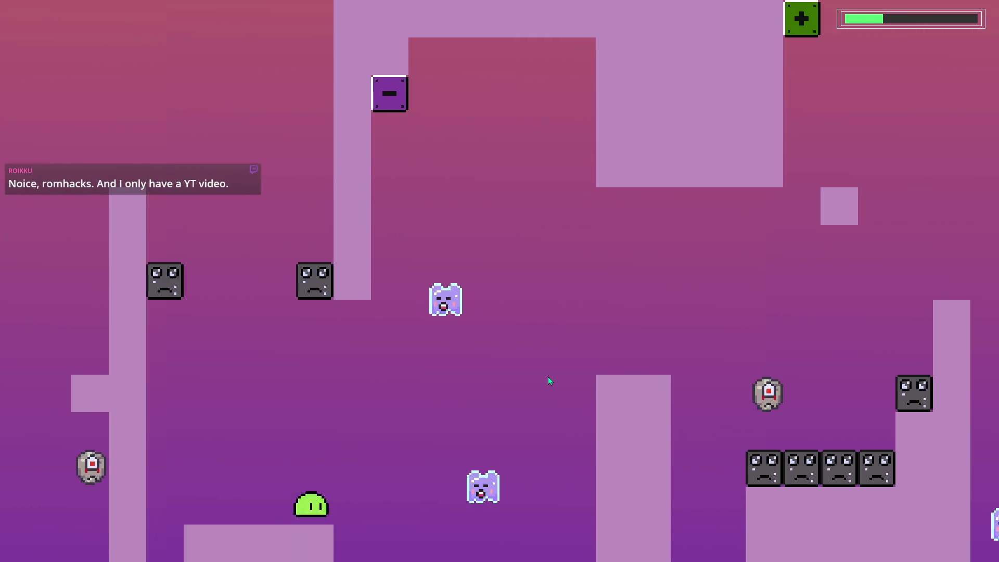
{"action": "key", "text": "space"}
{"action": "key", "text": "space"}
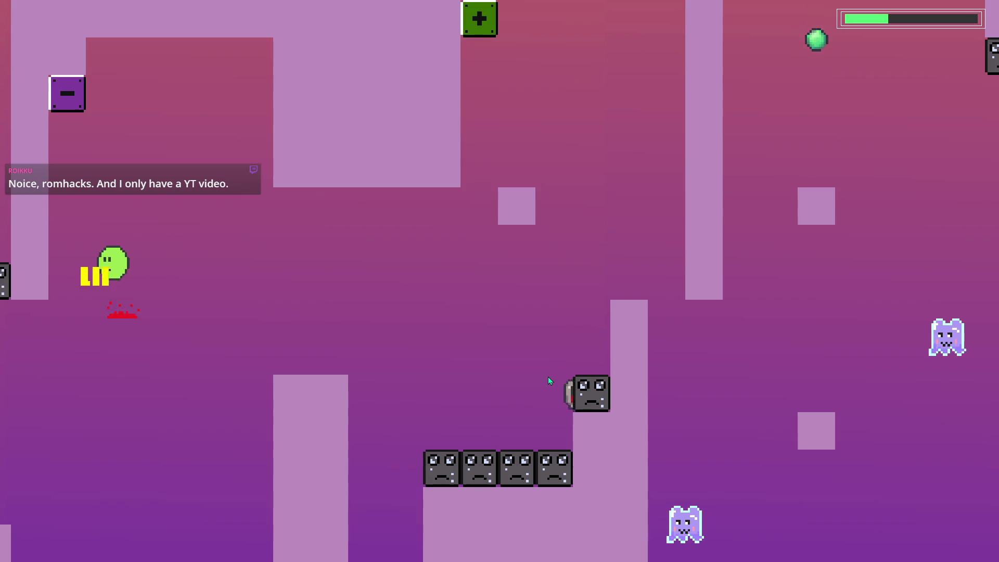
{"action": "key", "text": "space"}
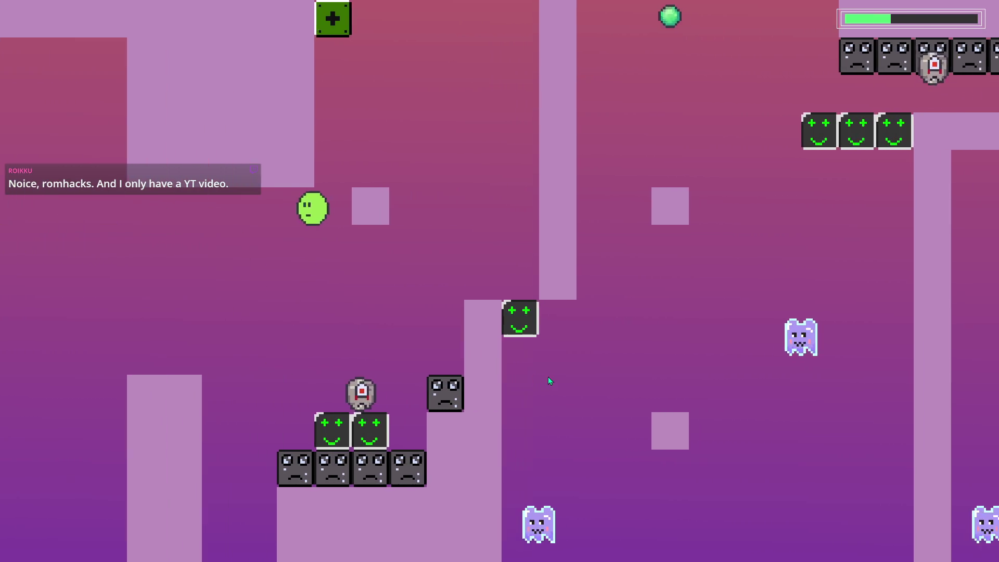
{"action": "key", "text": "space"}
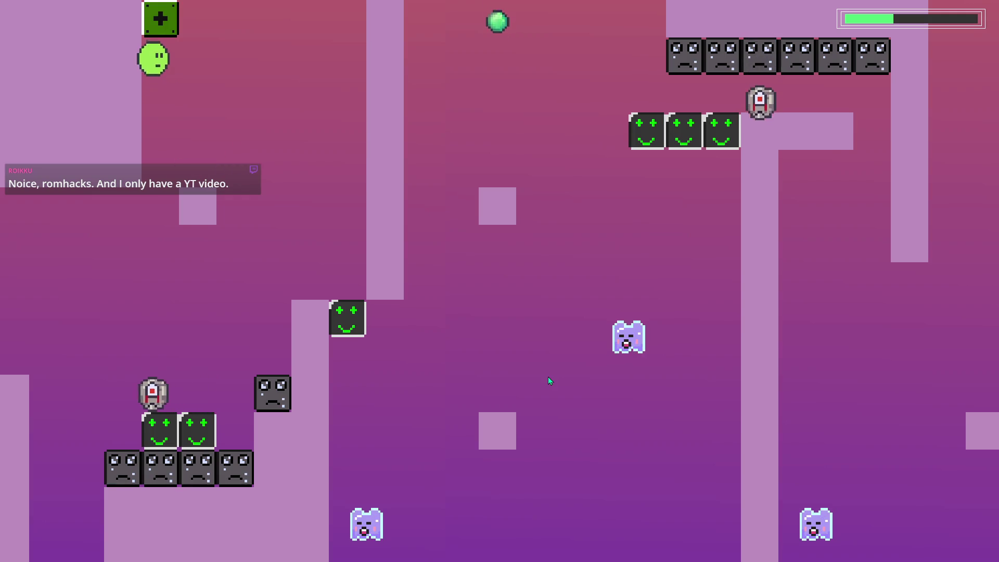
- Double-jump toward the frowny block row, across the gap, and off the tall pillar
{"action": "key", "text": "space"}
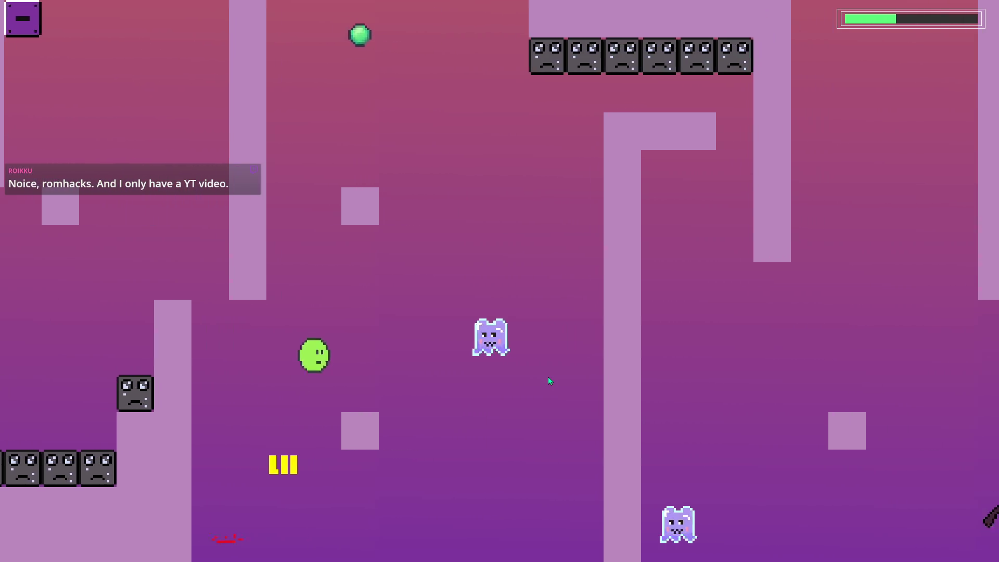
{"action": "key", "text": "space"}
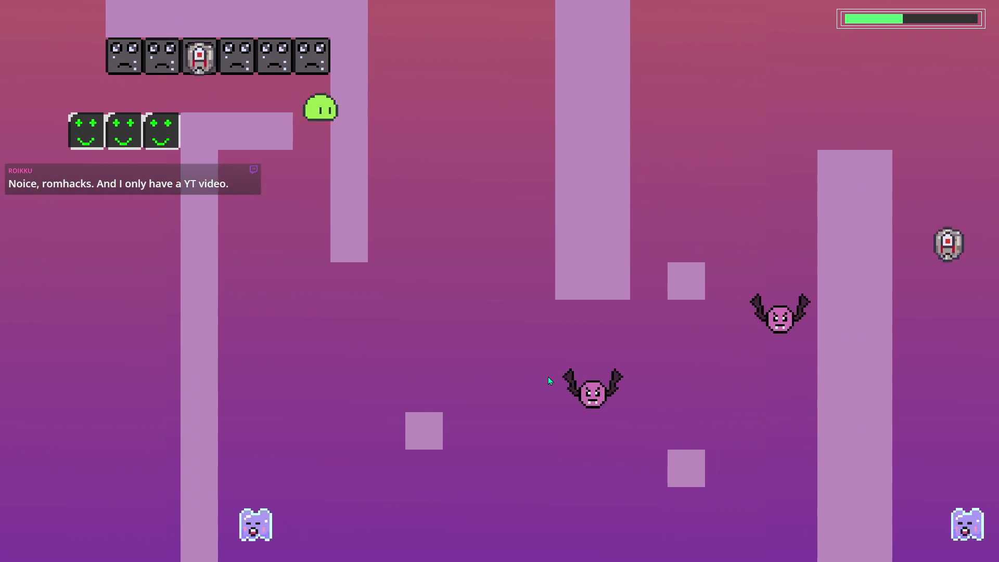
{"action": "key", "text": "space"}
{"action": "key", "text": "space"}
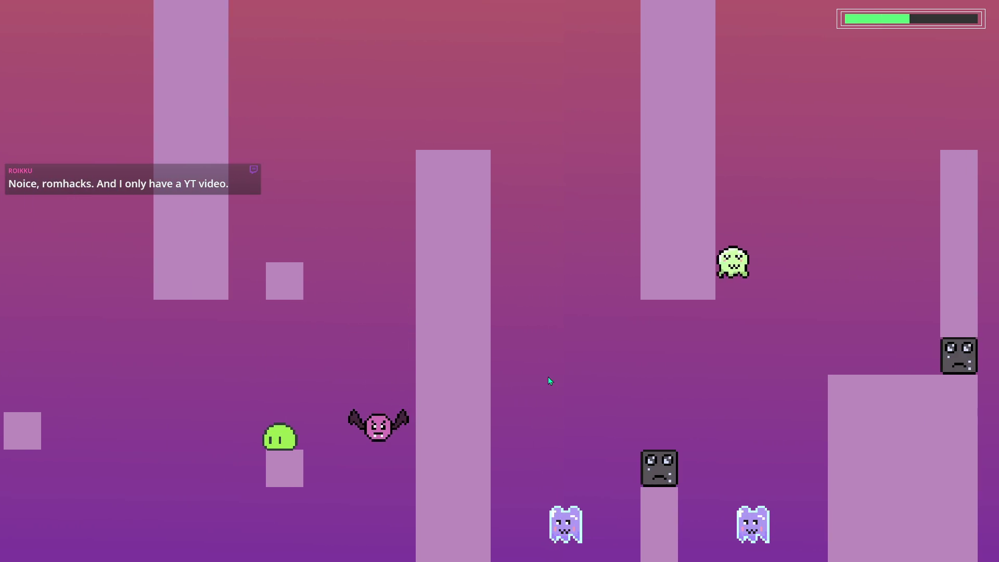
{"action": "key", "text": "space"}
{"action": "key", "text": "space"}
{"action": "key", "text": "space"}
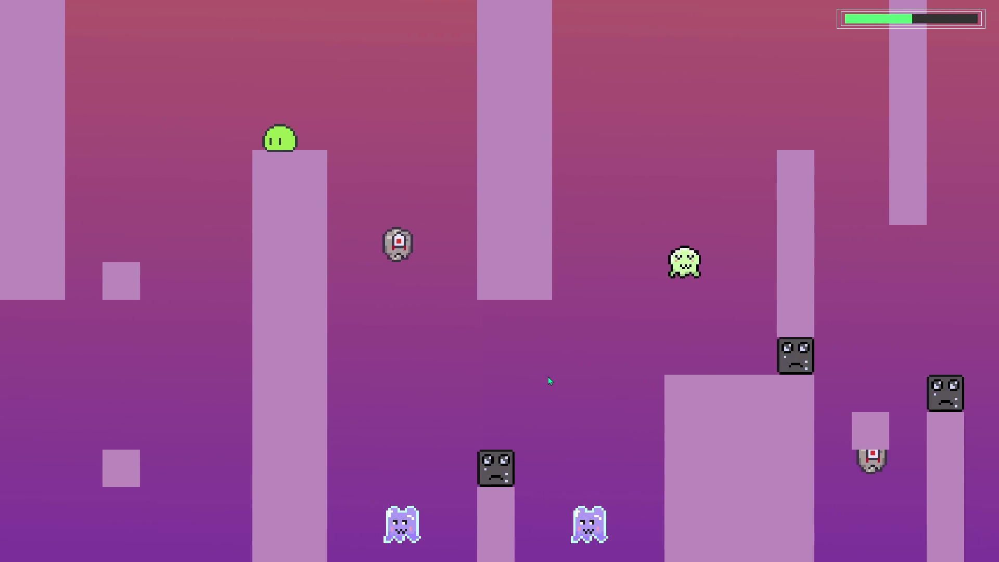
{"action": "key", "text": "space"}
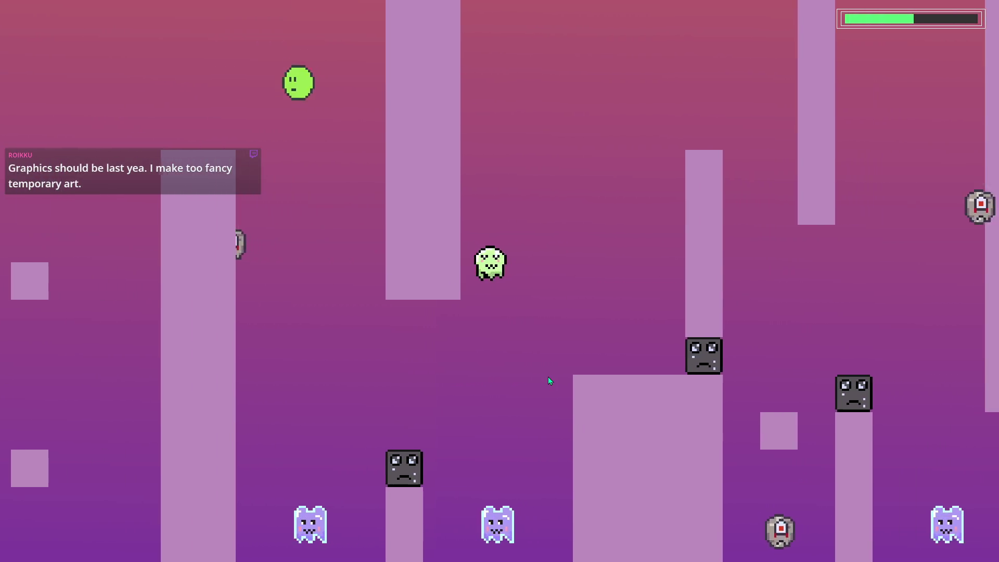
{"action": "key", "text": "space"}
{"action": "key", "text": "space"}
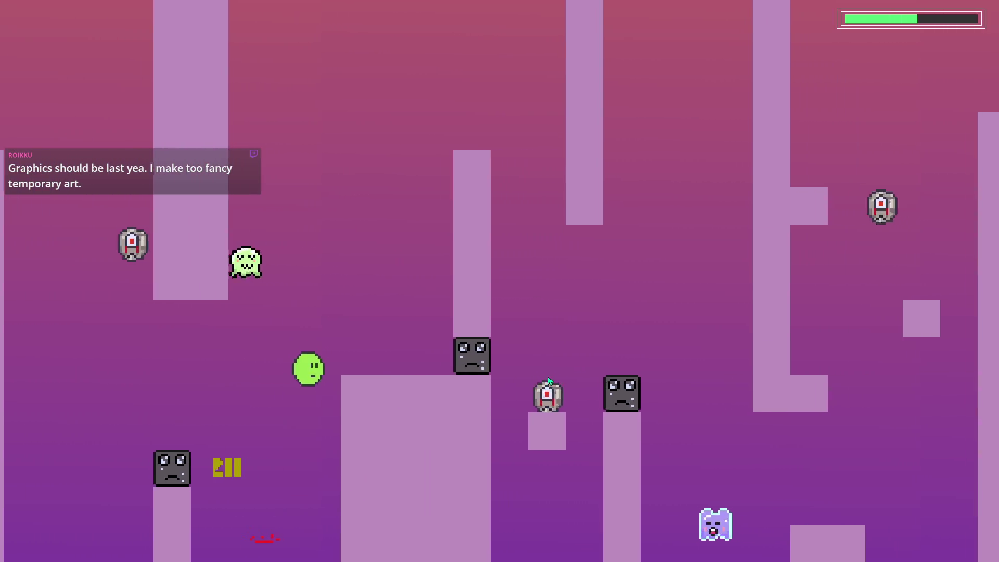
{"action": "key", "text": "space"}
{"action": "key", "text": "space"}
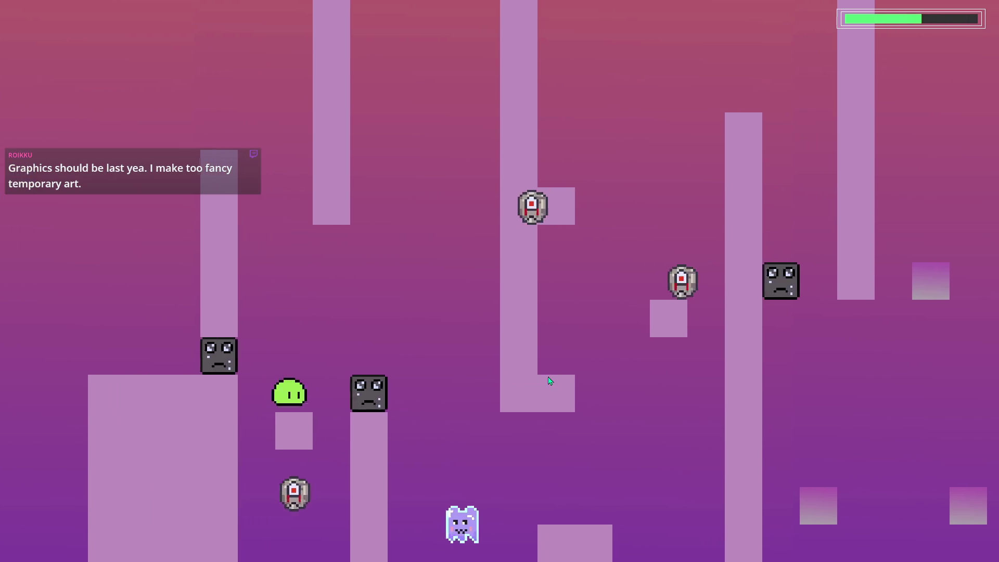
- Jump onto the L-shaped and small blocks, climb left, then settle on the lower platform
{"action": "key", "text": "space"}
{"action": "key", "text": "space"}
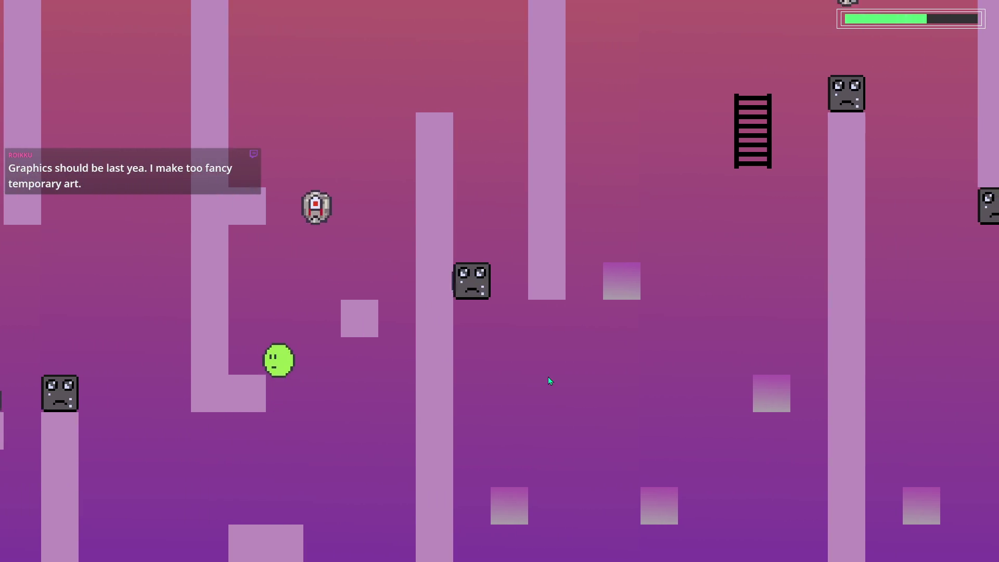
{"action": "key", "text": "space"}
{"action": "key", "text": "space"}
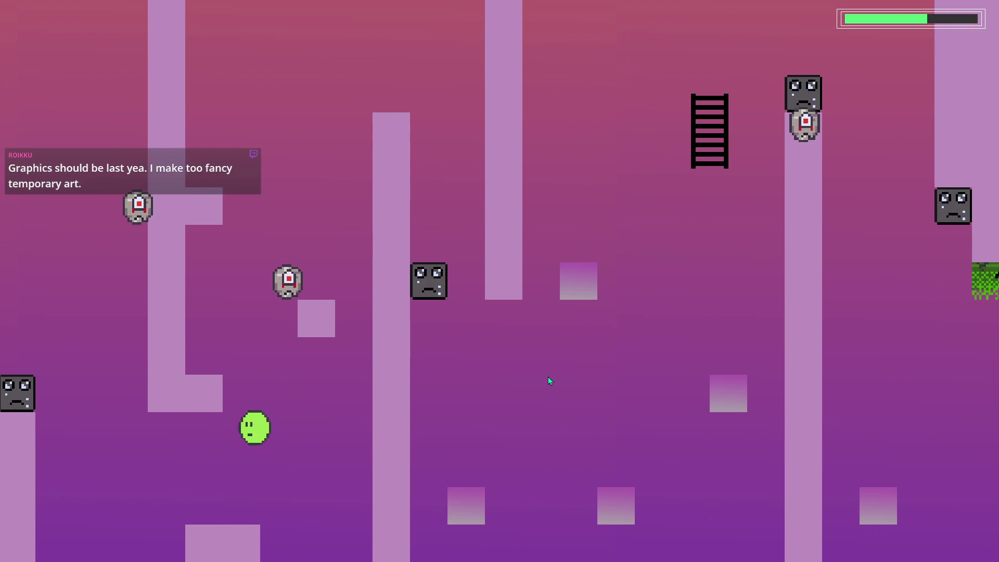
{"action": "key", "text": "space"}
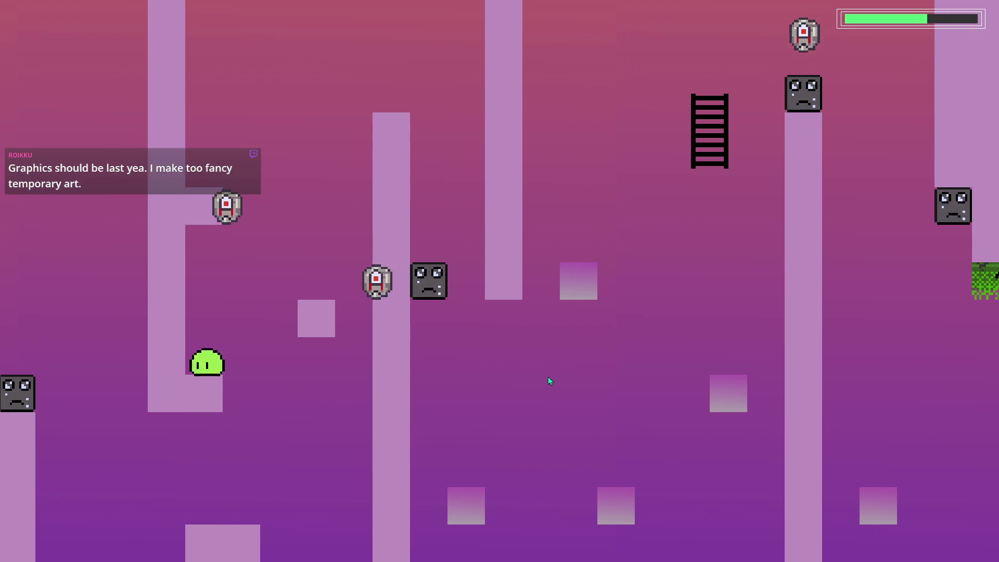
{"action": "key", "text": "space"}
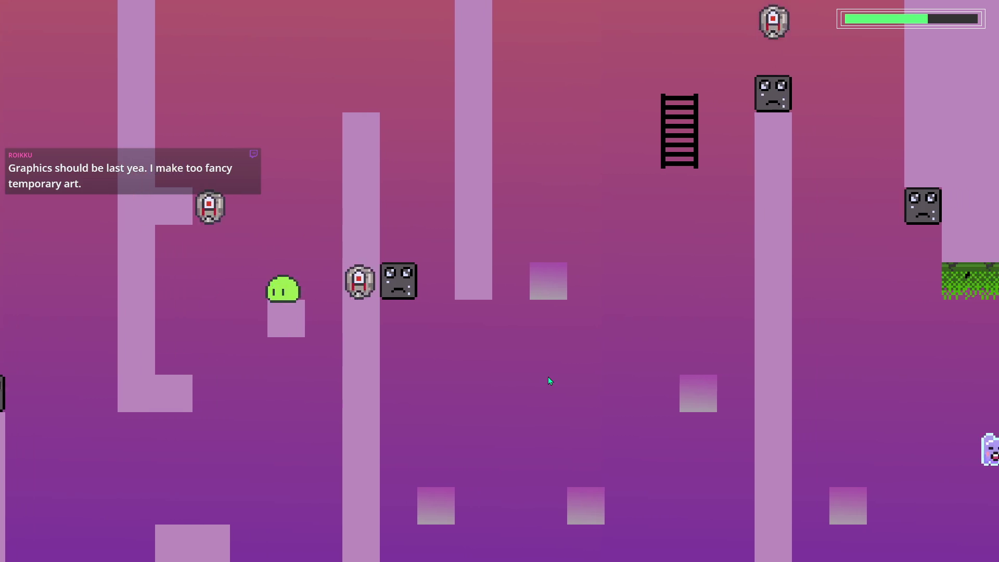
{"action": "key", "text": "space"}
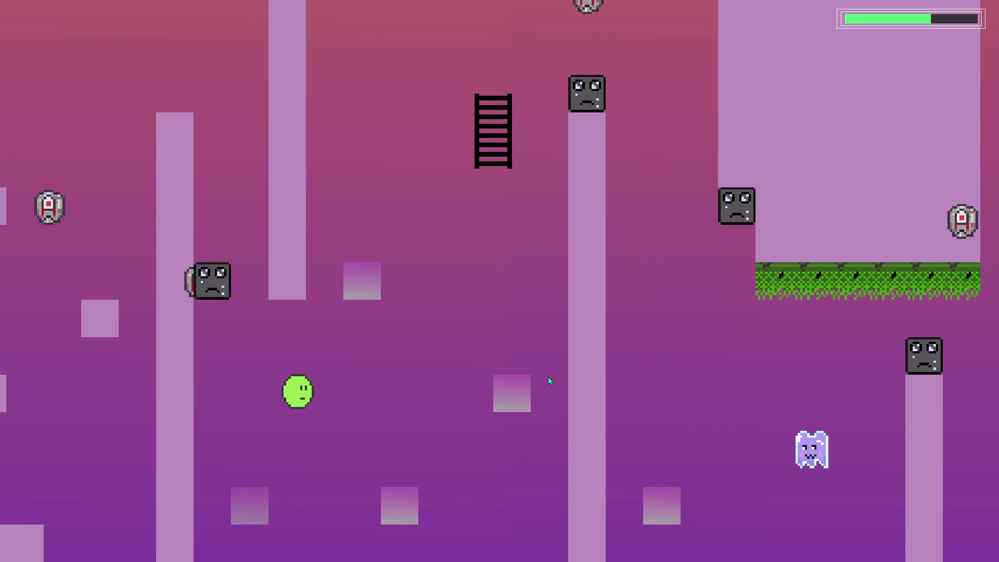
{"action": "key", "text": "space"}
{"action": "key", "text": "space"}
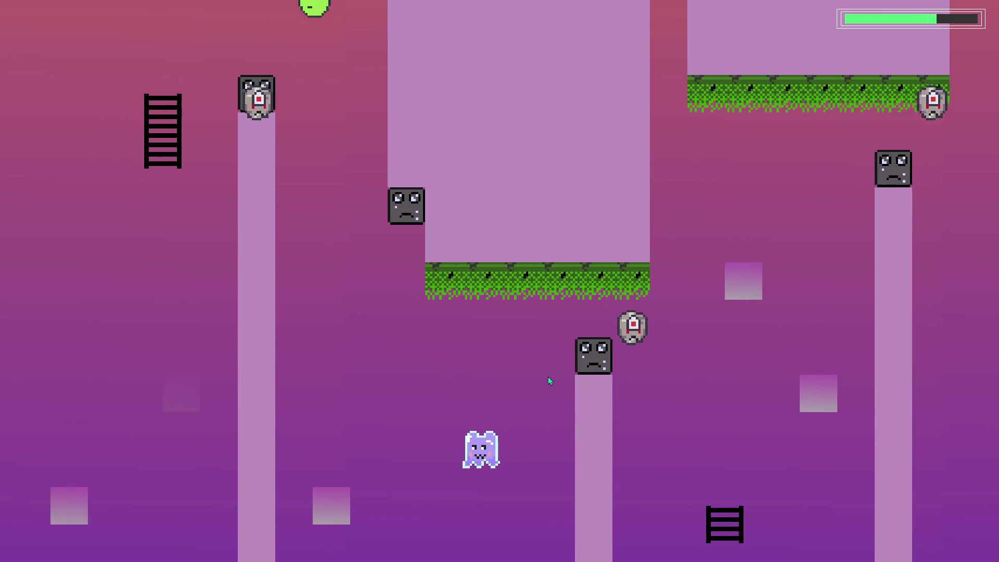
{"action": "key", "text": "space"}
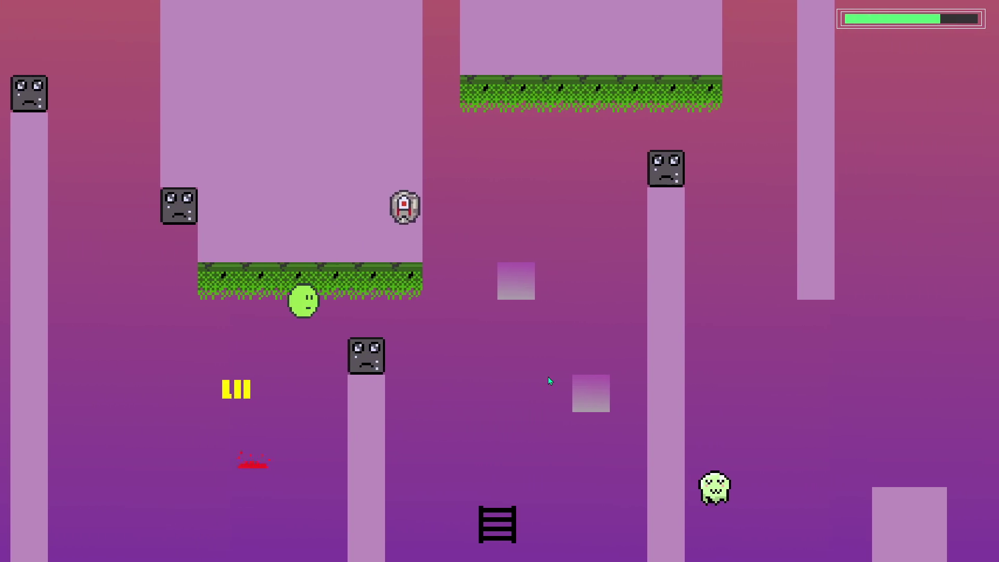
{"action": "key", "text": "space"}
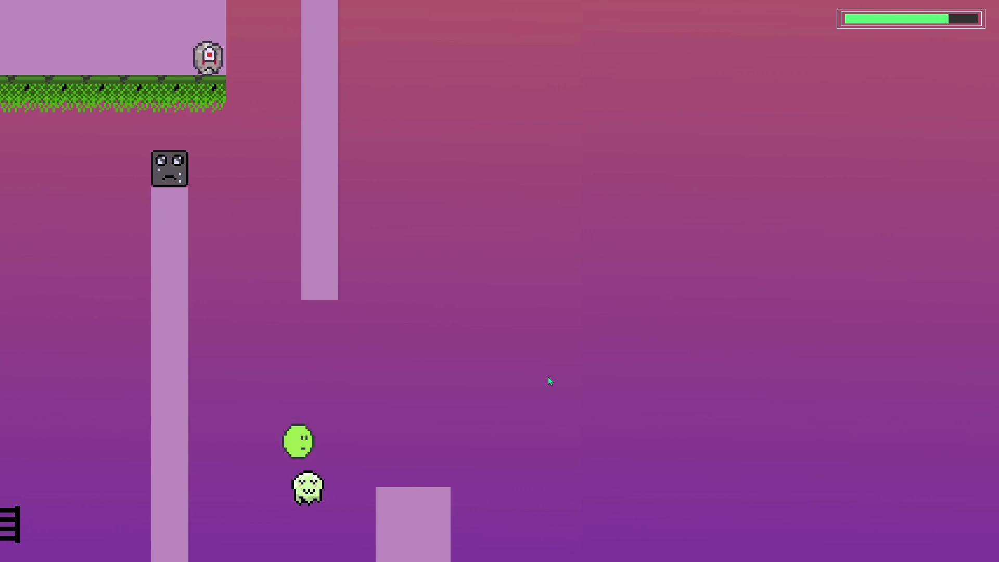
{"action": "key", "text": "space"}
{"action": "key", "text": "space"}
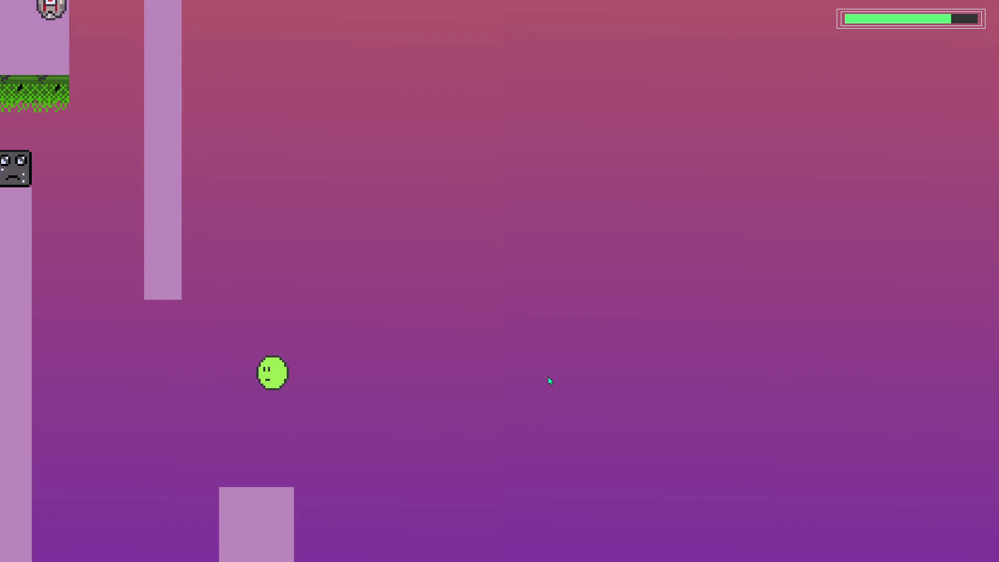
{"action": "key", "text": "space"}
{"action": "key", "text": "space"}
{"action": "key", "text": "space"}
{"action": "key", "text": "space"}
{"action": "key", "text": "space"}
{"action": "key", "text": "space"}
{"action": "key", "text": "space"}
{"action": "key", "text": "space"}
{"action": "key", "text": "space"}
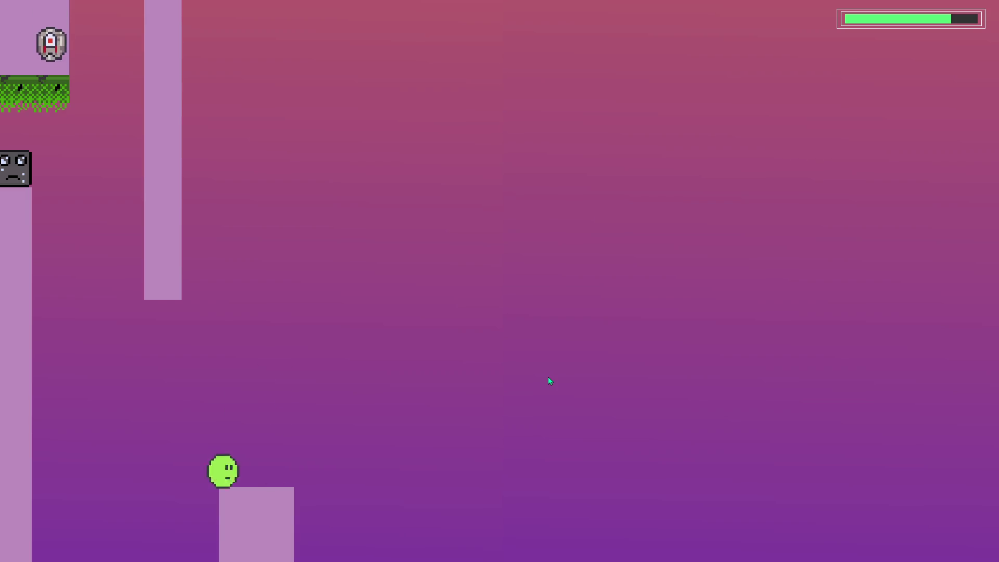
{"action": "key", "text": "space"}
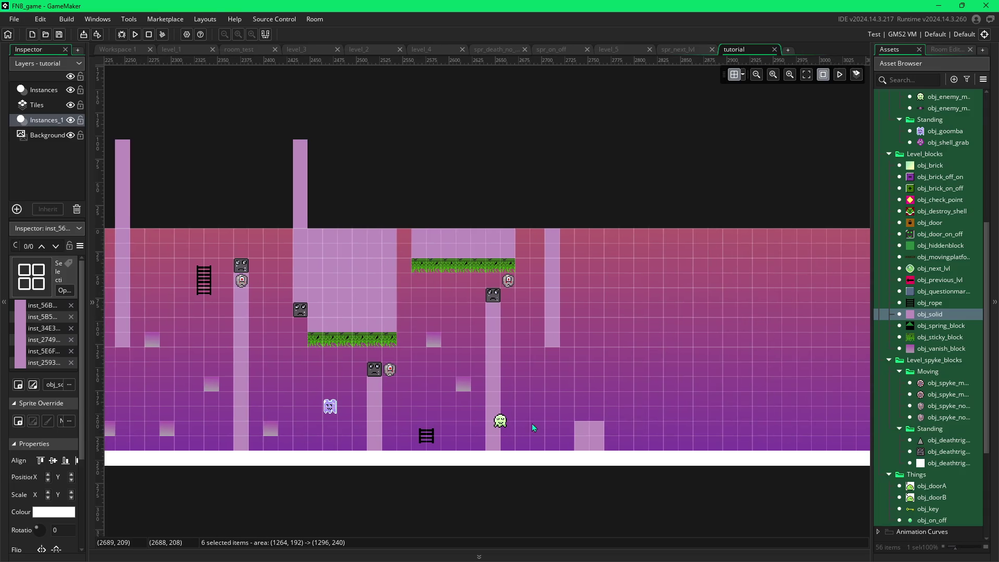
- Place two goombas and a vanishing block near the right end of the room
{"action": "left_click_drag", "start_coordinate": [547, 423], "coordinate": [493, 411]}
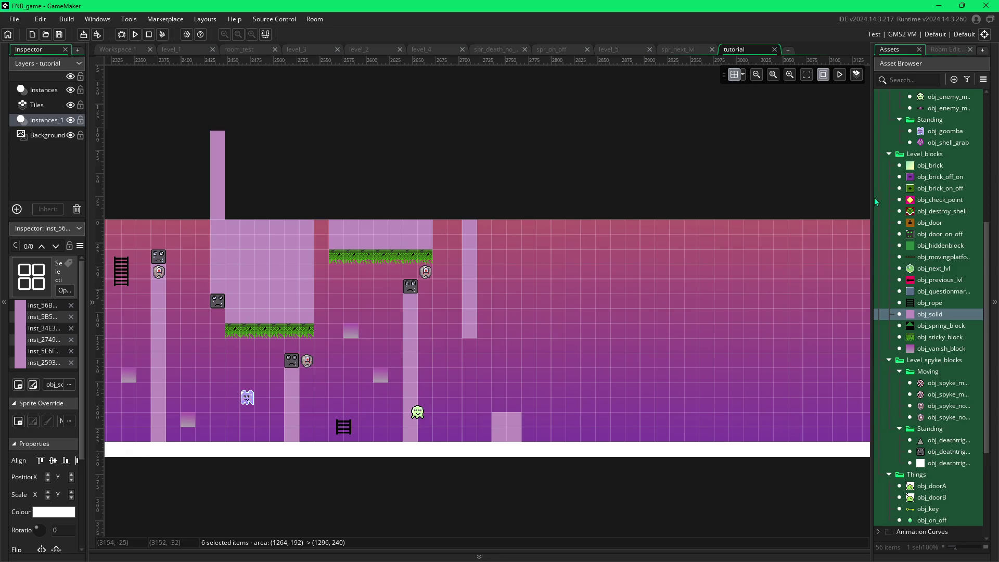
{"action": "left_click", "coordinate": [936, 130]}
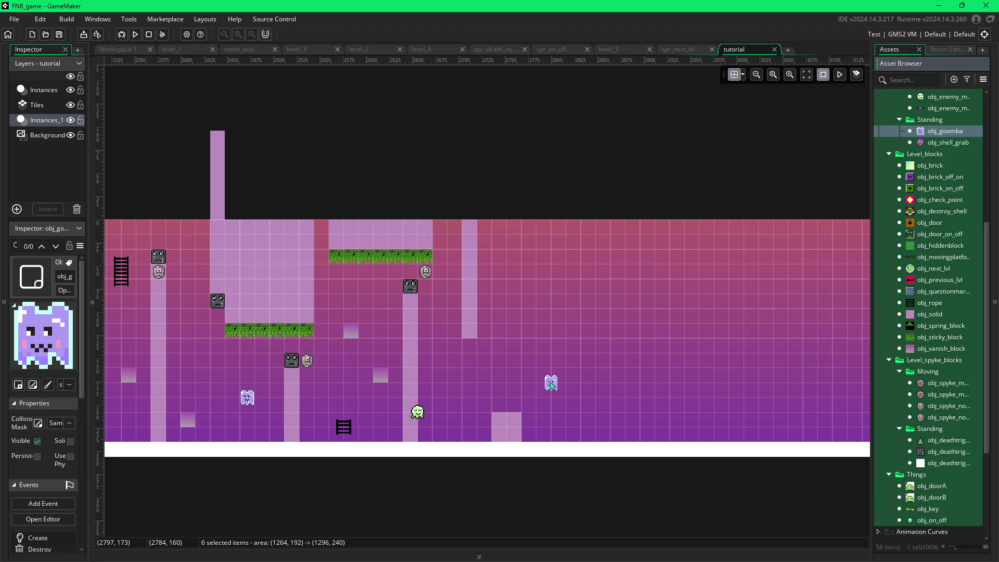
{"action": "left_click", "coordinate": [551, 386]}
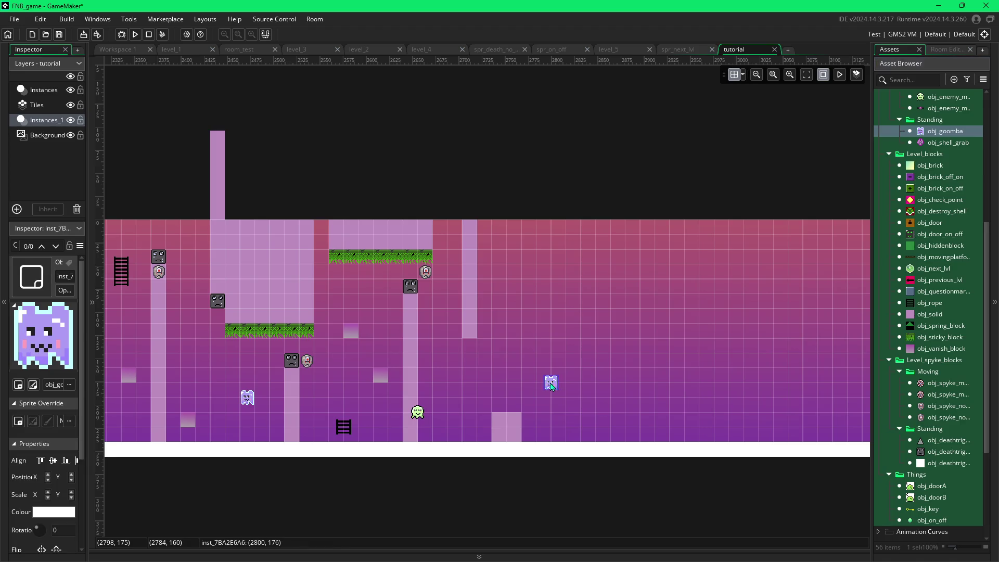
{"action": "left_click", "coordinate": [493, 345]}
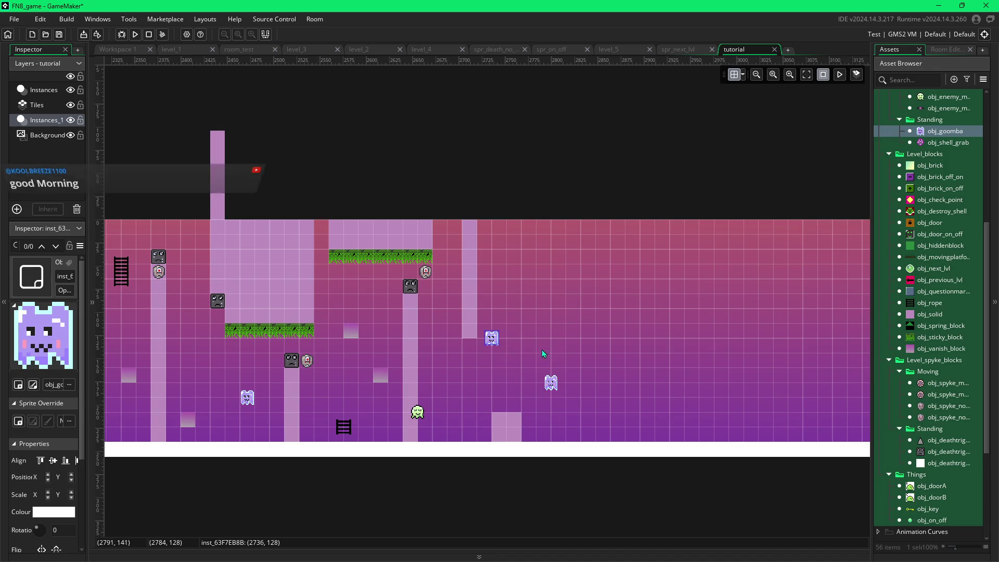
{"action": "left_click_drag", "start_coordinate": [495, 340], "coordinate": [508, 341]}
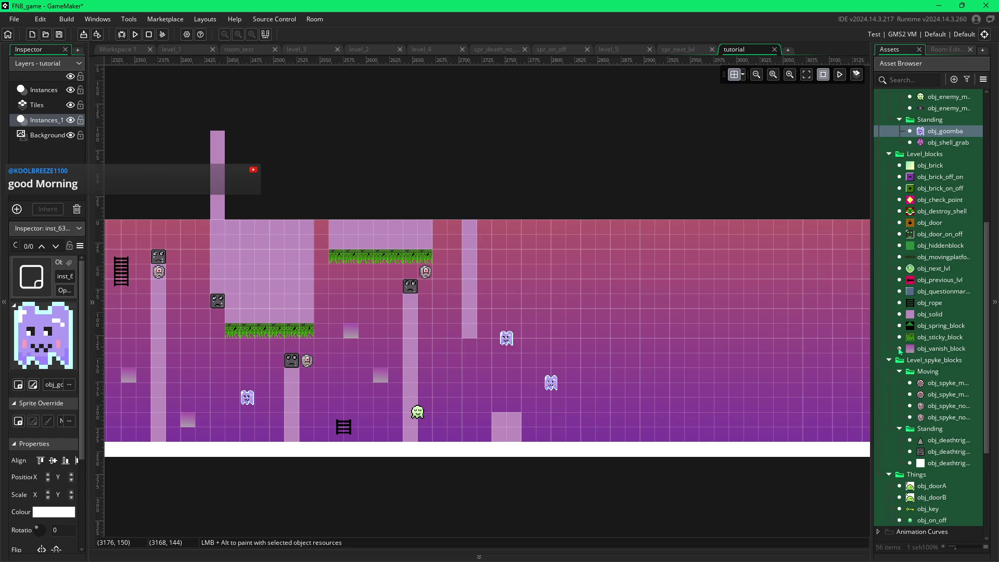
{"action": "left_click", "coordinate": [912, 349]}
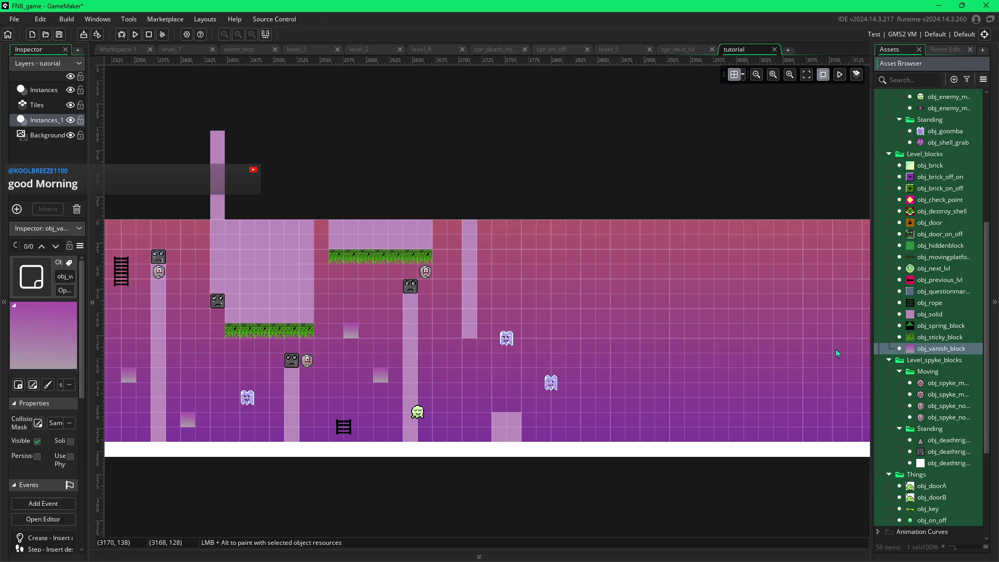
{"action": "left_click", "coordinate": [578, 309]}
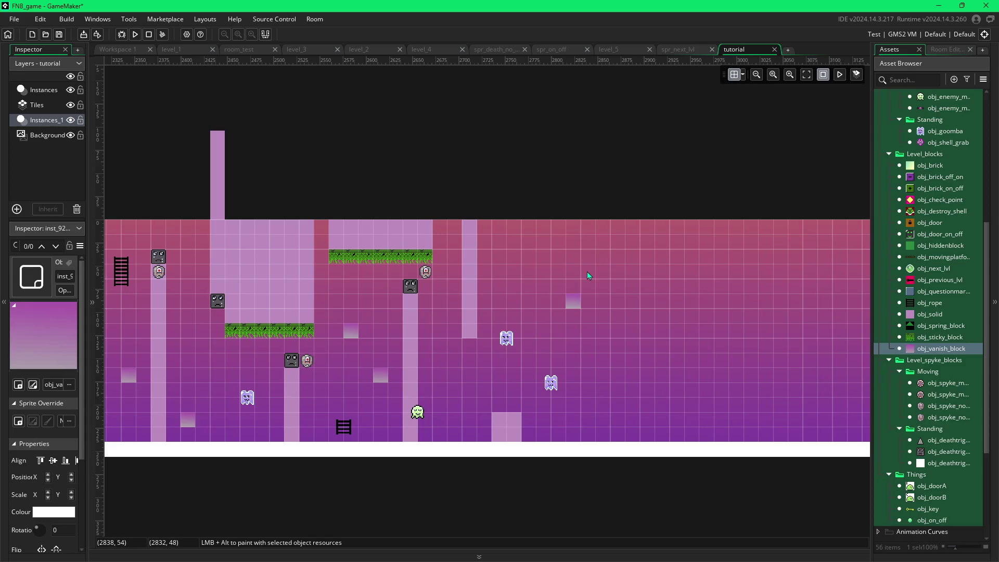
- Paint a descending staircase of solid-block columns, down to a three-block lowest step
{"action": "left_click", "coordinate": [920, 314]}
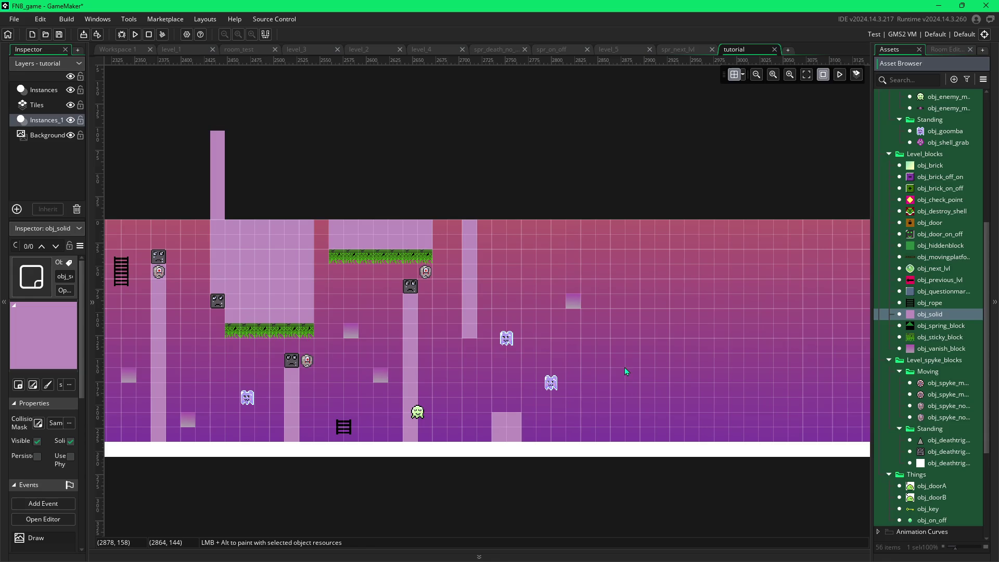
{"action": "mouse_move", "coordinate": [606, 429]}
{"action": "left_mouse_down"}
{"action": "mouse_move", "coordinate": [604, 333]}
{"action": "mouse_move", "coordinate": [622, 319]}
{"action": "mouse_move", "coordinate": [617, 429]}
{"action": "left_mouse_up"}
{"action": "left_click", "coordinate": [620, 440]}
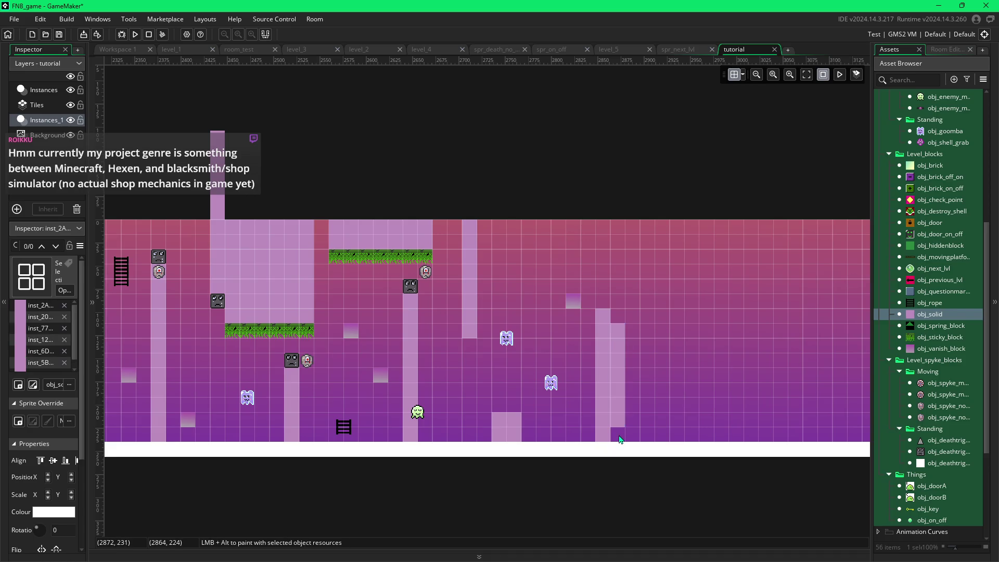
{"action": "left_click", "coordinate": [619, 435]}
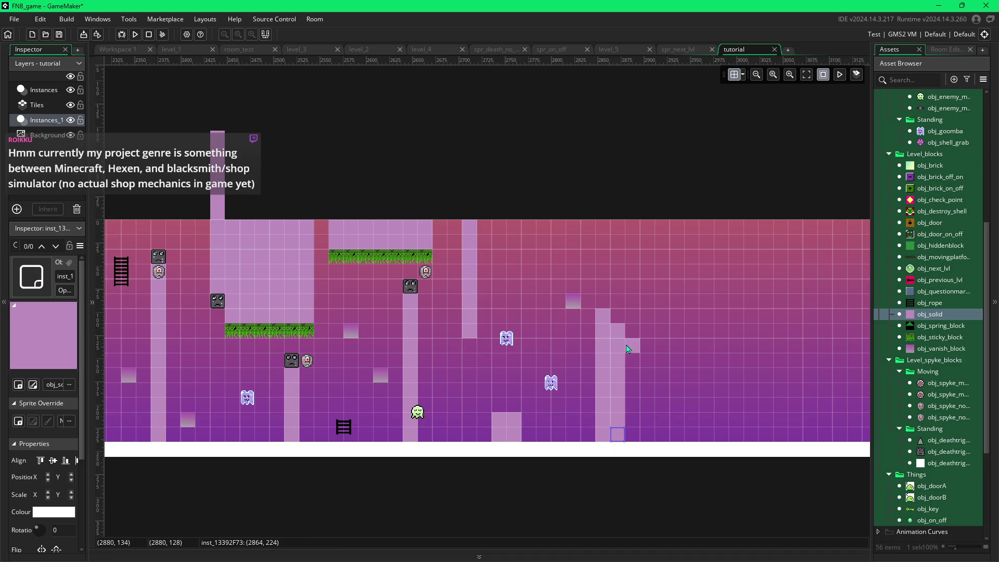
{"action": "left_click_drag", "start_coordinate": [632, 355], "coordinate": [640, 426]}
{"action": "left_click_drag", "start_coordinate": [651, 368], "coordinate": [648, 438]}
{"action": "left_click", "coordinate": [664, 389]}
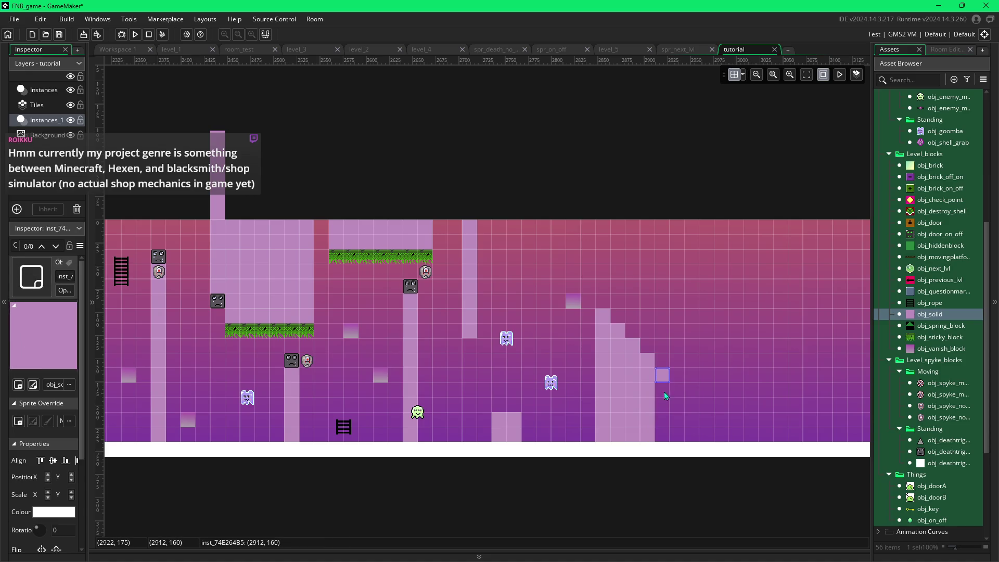
{"action": "left_click_drag", "start_coordinate": [665, 390], "coordinate": [663, 434]}
{"action": "left_click_drag", "start_coordinate": [676, 390], "coordinate": [679, 436]}
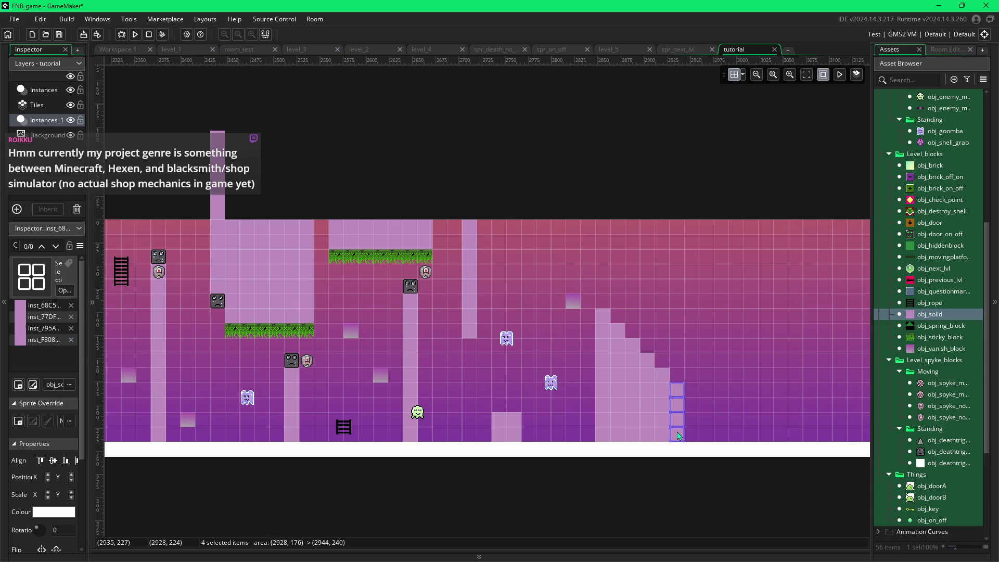
{"action": "left_click_drag", "start_coordinate": [691, 402], "coordinate": [691, 434]}
- Cap each step of the staircase with obj_deathtrigger death blocks
{"action": "left_click", "coordinate": [936, 451]}
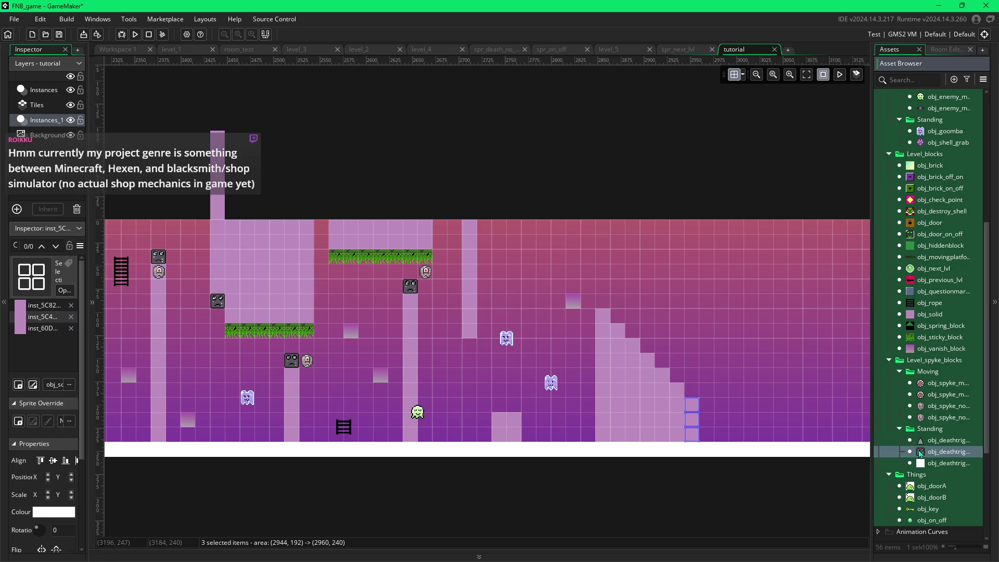
{"action": "left_click", "coordinate": [602, 301], "text": "alt"}
{"action": "left_click", "coordinate": [618, 315], "text": "alt"}
{"action": "left_click", "coordinate": [632, 316], "text": "alt"}
{"action": "left_click", "coordinate": [634, 333], "text": "alt"}
{"action": "left_click", "coordinate": [649, 348], "text": "alt"}
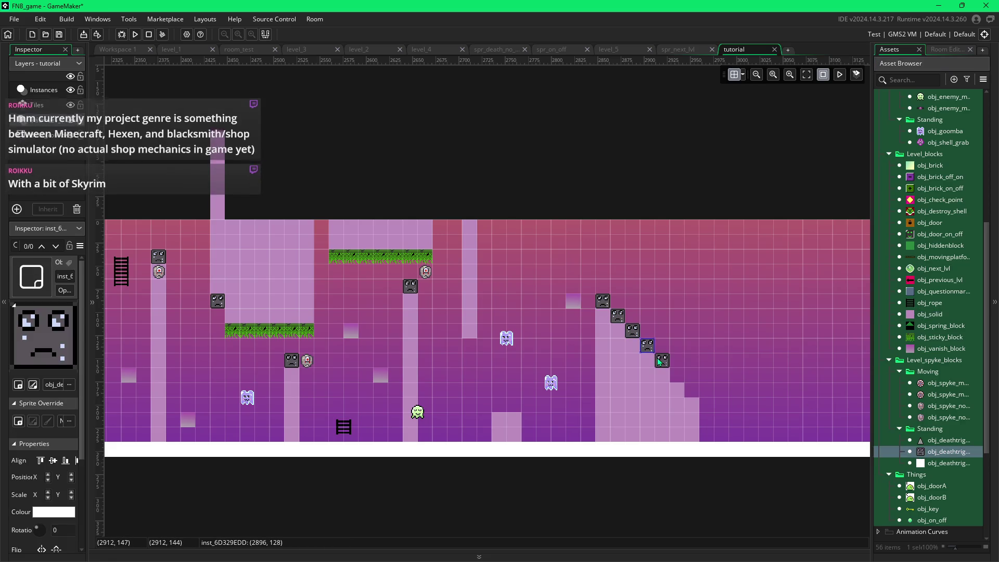
{"action": "left_click", "coordinate": [663, 362], "text": "alt"}
{"action": "left_click", "coordinate": [678, 377], "text": "alt"}
{"action": "left_click", "coordinate": [690, 392], "text": "alt"}
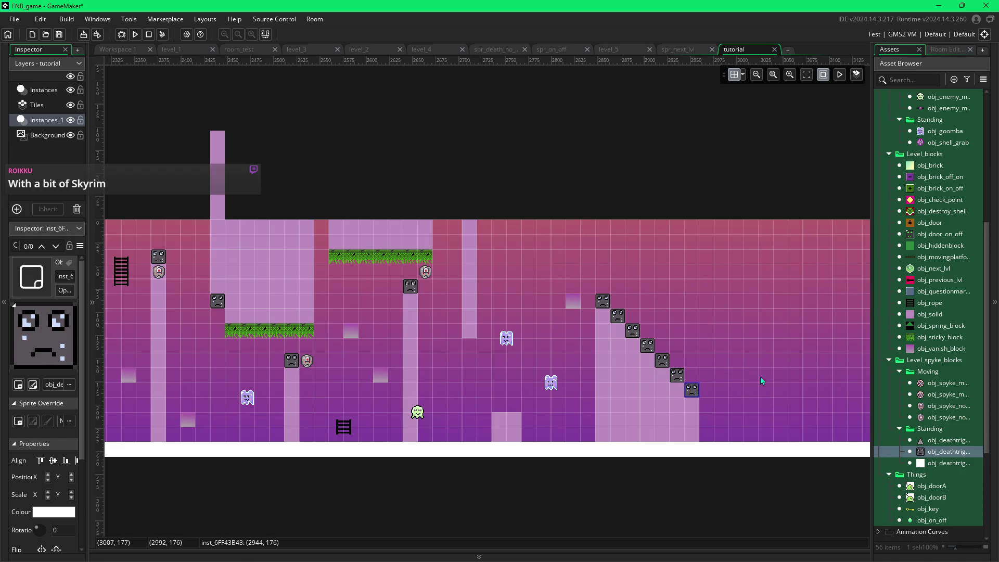
- Hang a solid column from the ceiling with a death block beneath, and add a goomba by the staircase
{"action": "left_click", "coordinate": [914, 316]}
{"action": "left_click_drag", "start_coordinate": [741, 232], "coordinate": [742, 294]}
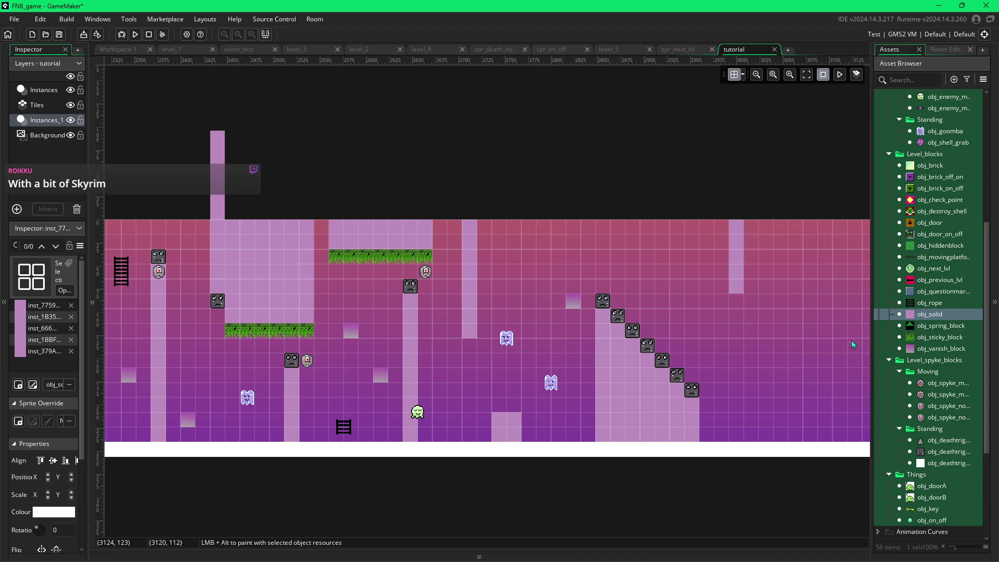
{"action": "left_click", "coordinate": [925, 450]}
{"action": "left_click", "coordinate": [741, 306]}
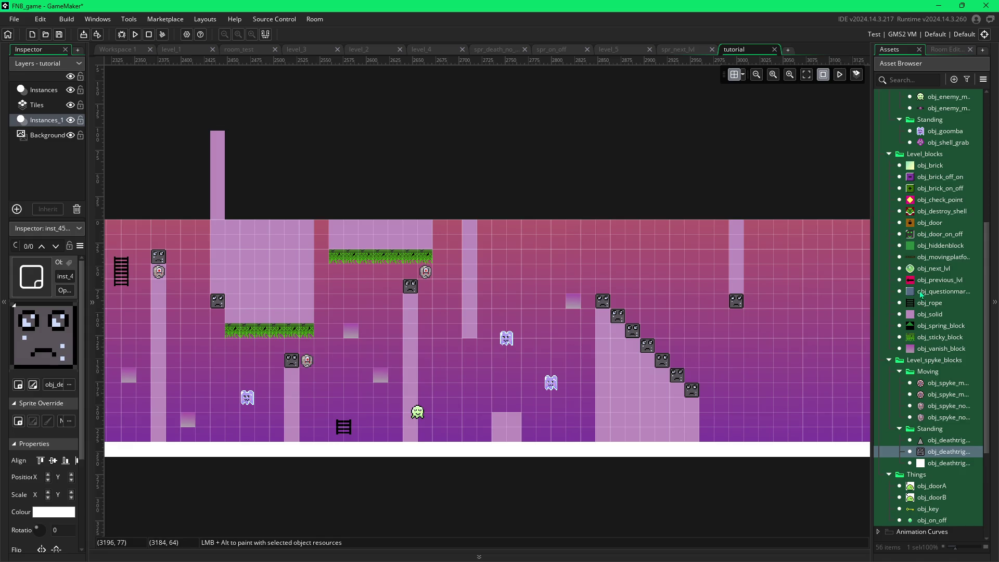
{"action": "left_click", "coordinate": [918, 134]}
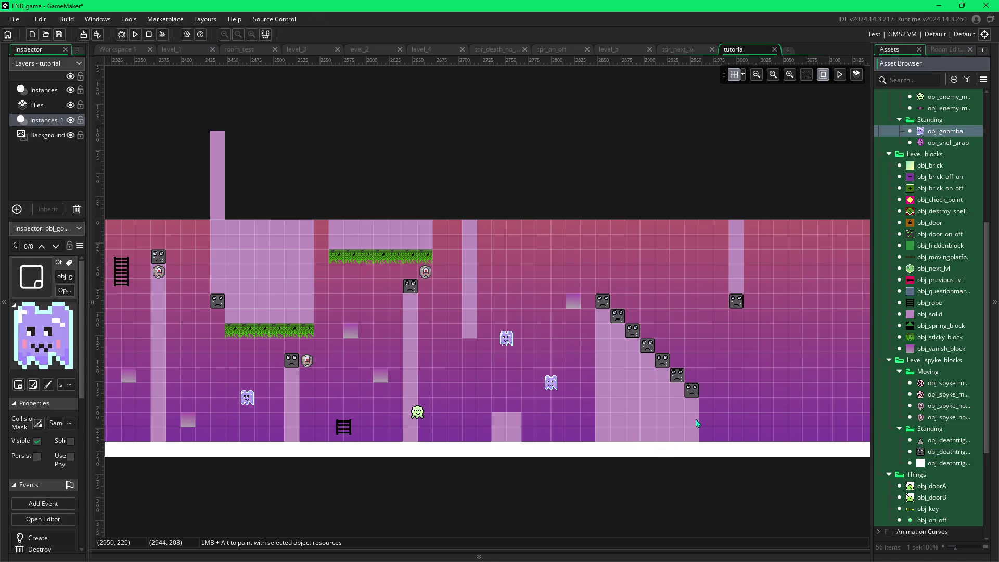
{"action": "left_click_drag", "start_coordinate": [729, 424], "coordinate": [743, 417]}
{"action": "left_click", "coordinate": [744, 416]}
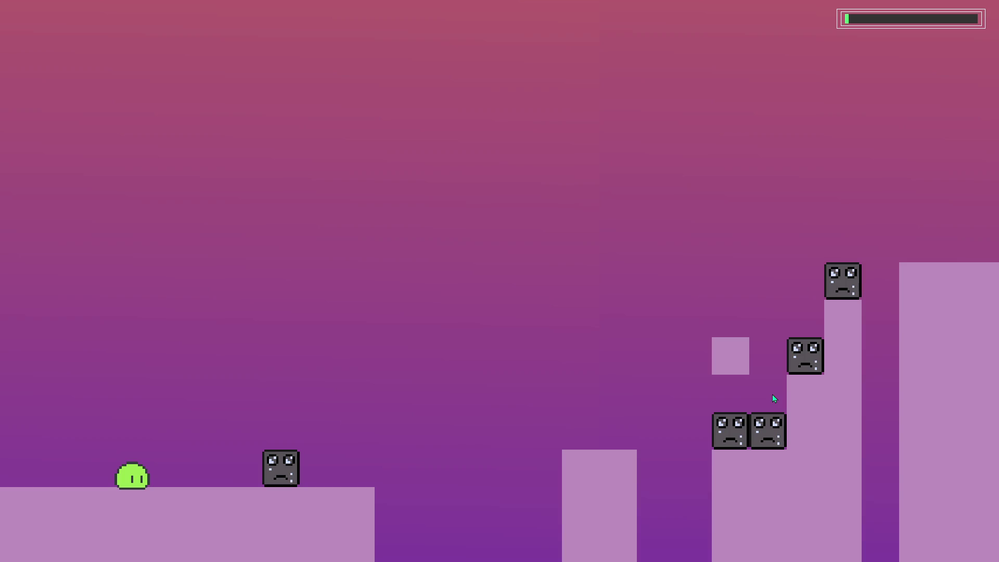
- Jump the blob across the pillars and smiley blocks, hitting the switch block and climbing the upper-left ledges
{"action": "key", "text": "Right"}
{"action": "key", "text": "space"}
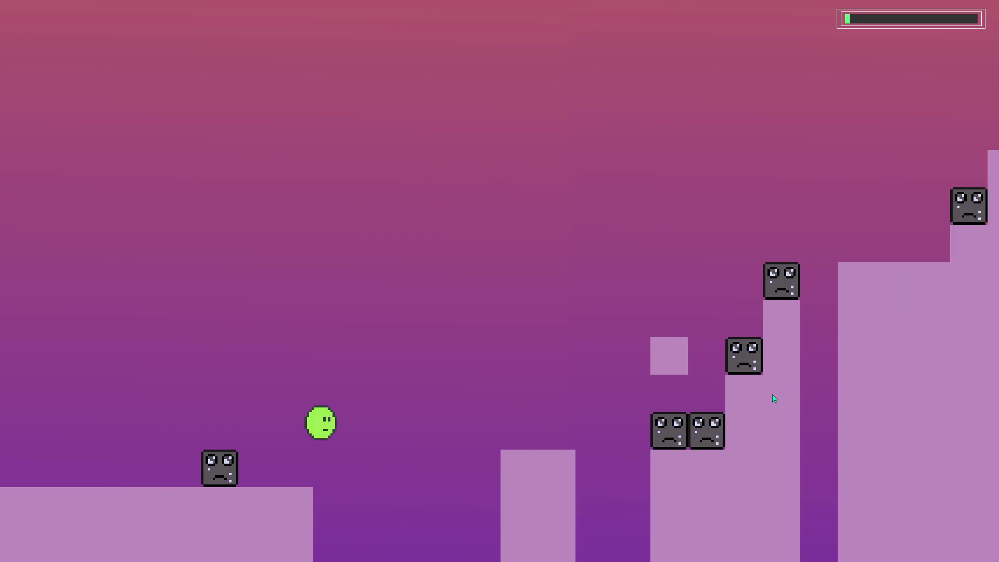
{"action": "key", "text": "space"}
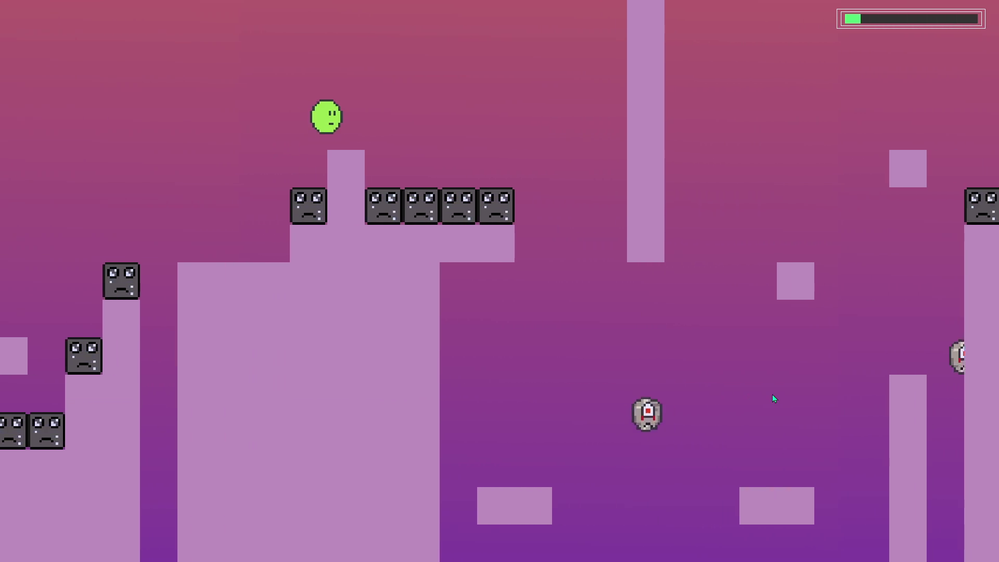
{"action": "key", "text": "space"}
{"action": "key", "text": "space"}
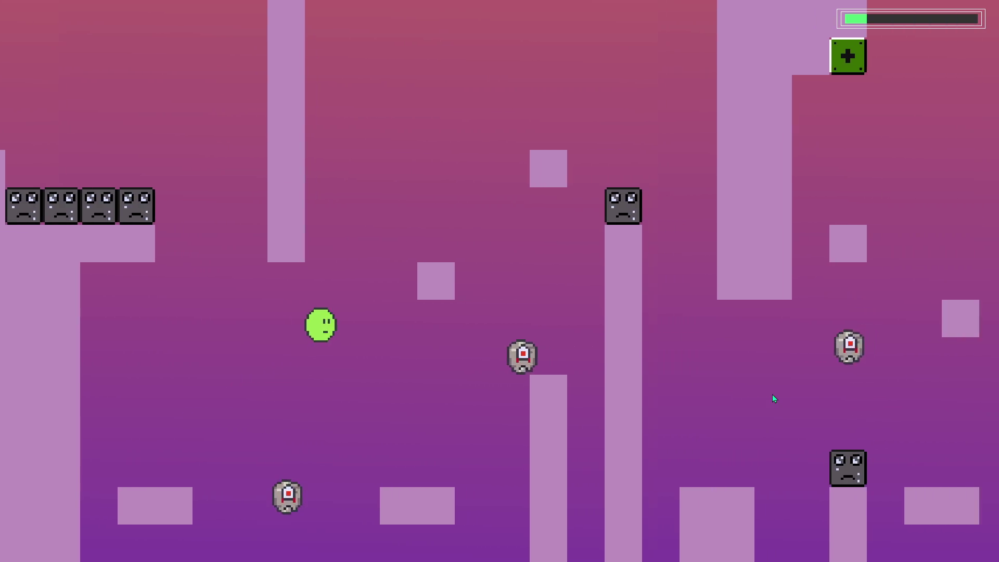
{"action": "key", "text": "space"}
{"action": "key", "text": "space"}
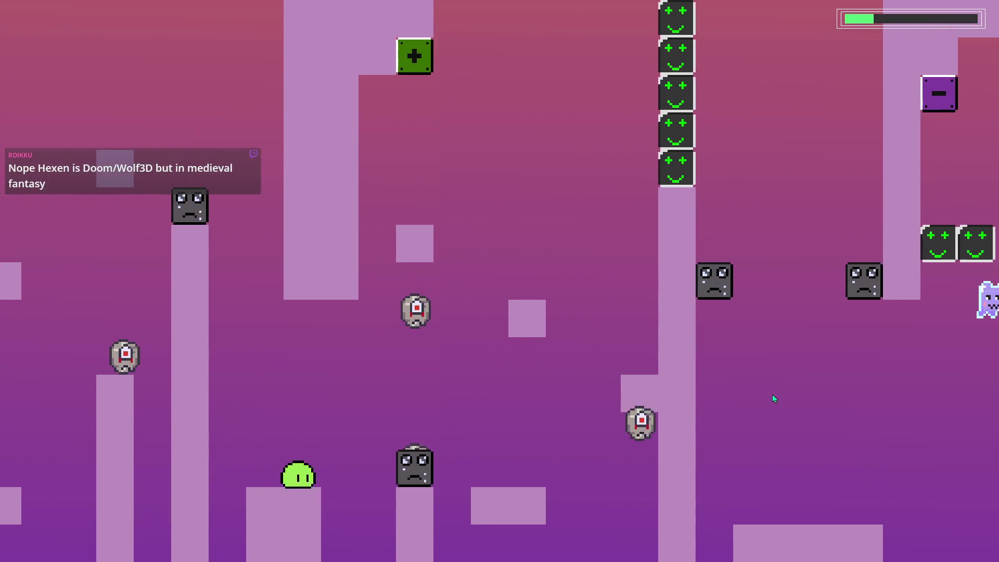
{"action": "key", "text": "space"}
{"action": "key", "text": "space"}
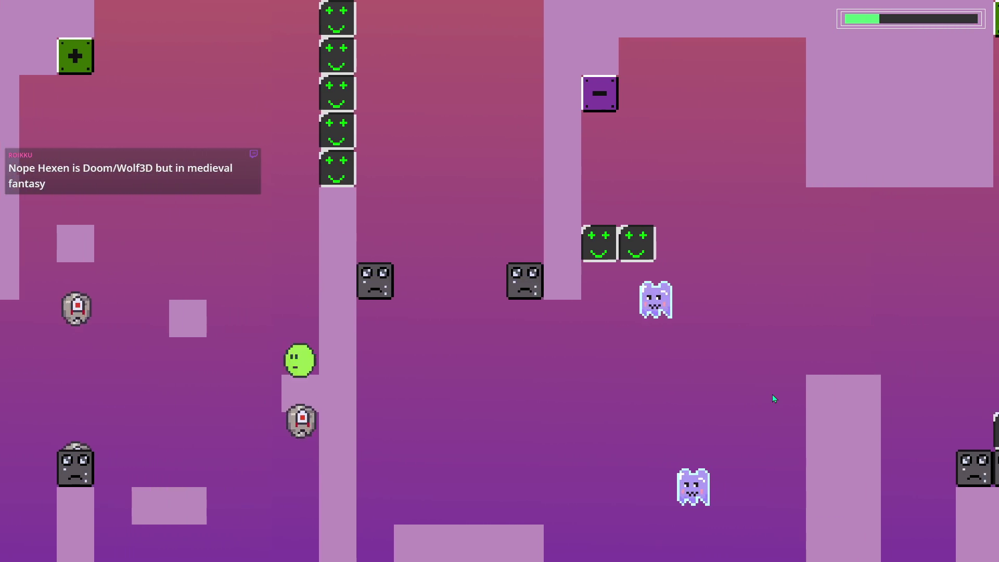
{"action": "key", "text": "space"}
{"action": "key", "text": "space"}
{"action": "key", "text": "space"}
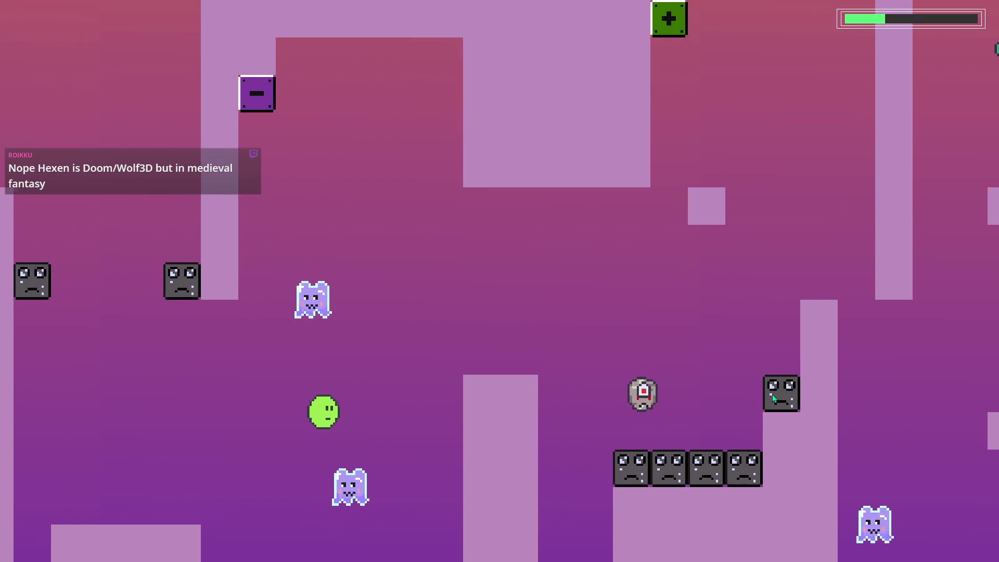
{"action": "key", "text": "space"}
{"action": "key", "text": "space"}
{"action": "key", "text": "space"}
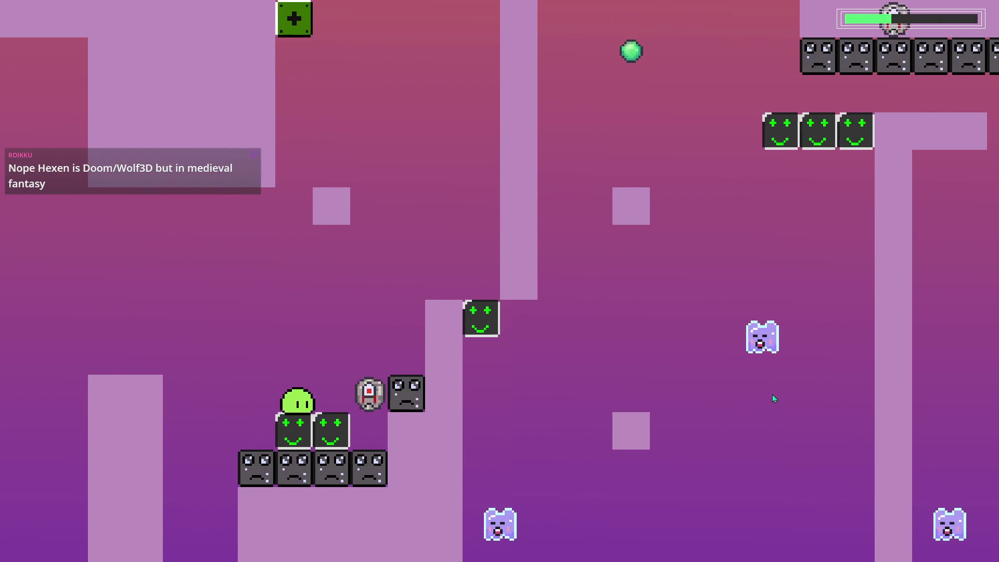
{"action": "key", "text": "space"}
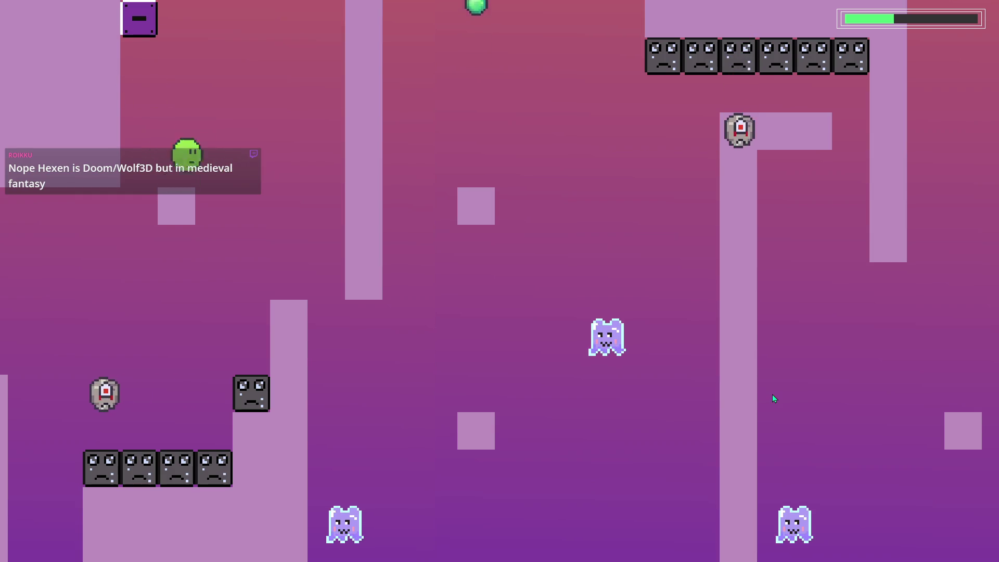
{"action": "key", "text": "space"}
{"action": "key", "text": "space"}
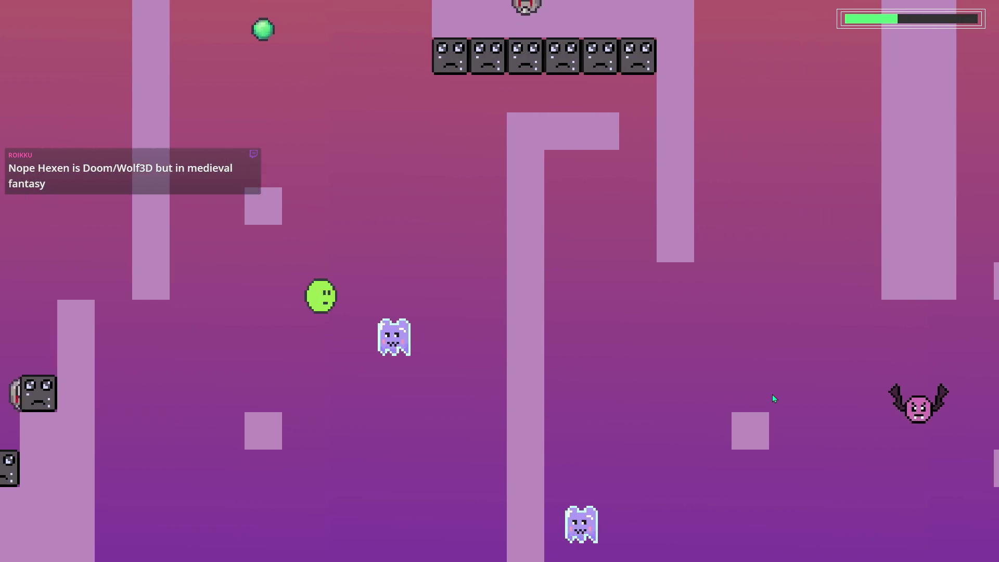
{"action": "key", "text": "space"}
{"action": "key", "text": "space"}
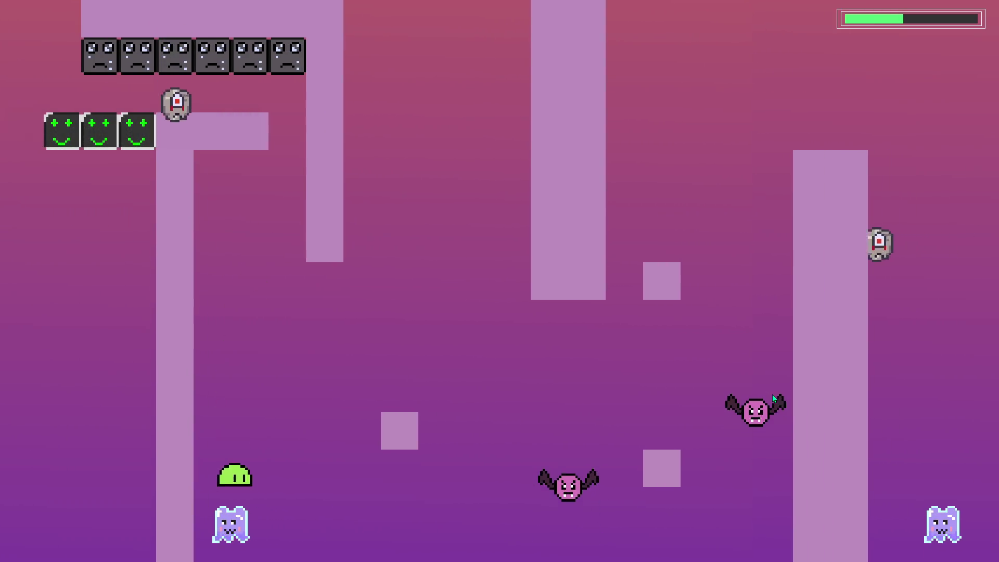
{"action": "key", "text": "space"}
{"action": "key", "text": "space"}
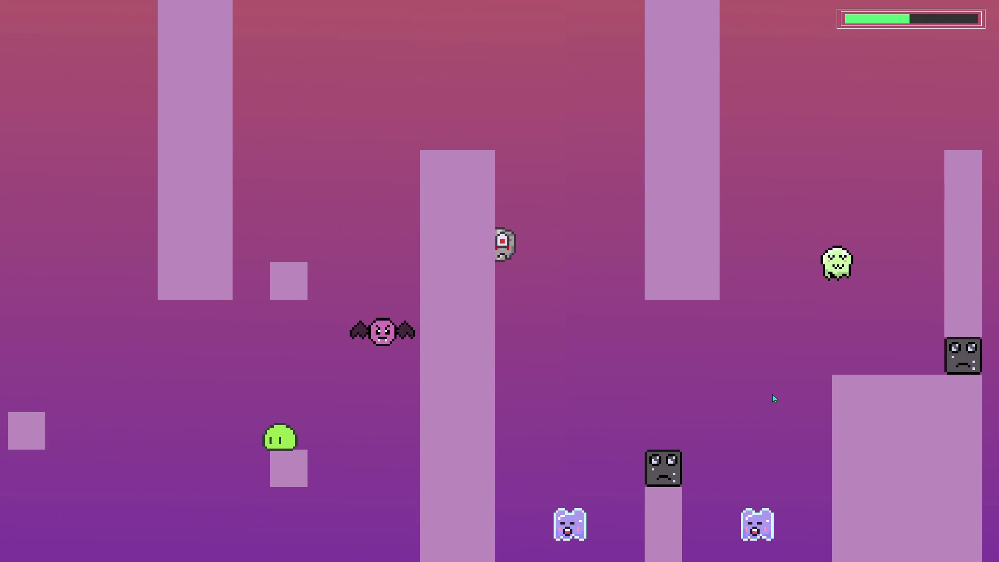
- Run the blob off the tall pillar until it falls and respawns beside the death-block staircase
{"action": "key", "text": "Right"}
{"action": "key", "text": "space"}
{"action": "key", "text": "Left"}
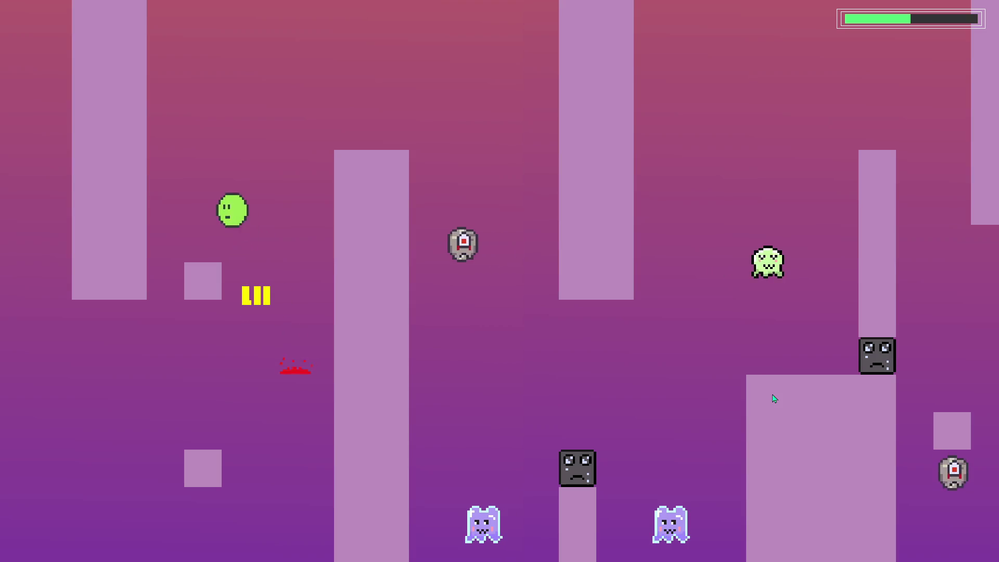
{"action": "key", "text": "Right"}
{"action": "key", "text": "Right"}
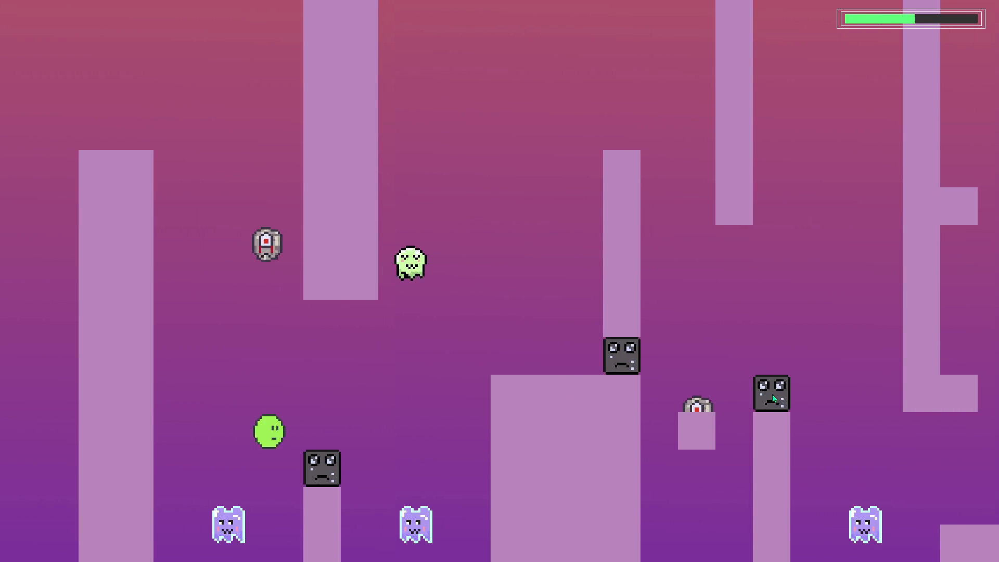
{"action": "key", "text": "Right"}
{"action": "key", "text": "space"}
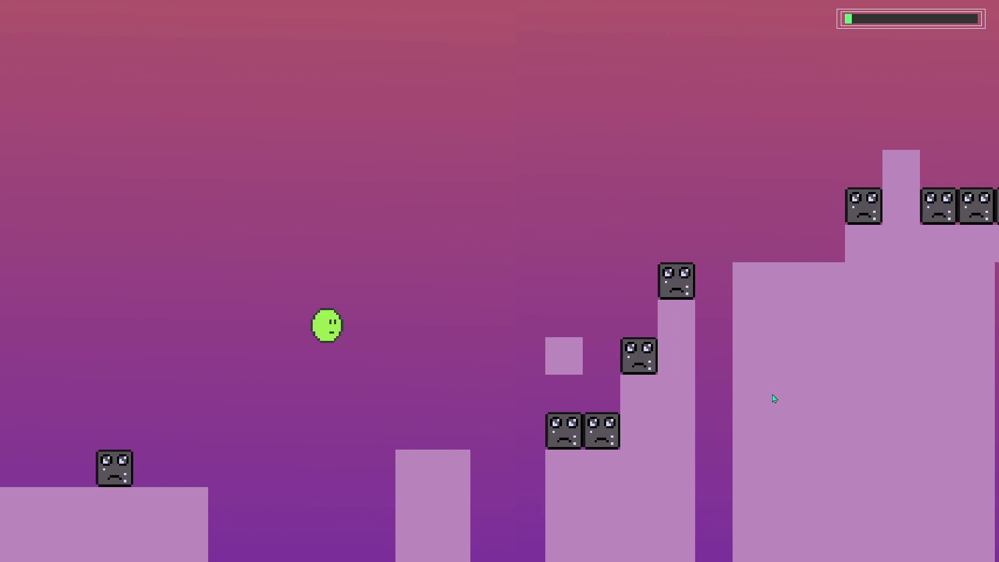
- Platform up and left to bump the plus block, toggling the blocks, then drop down
{"action": "key", "text": "space"}
{"action": "key", "text": "Right"}
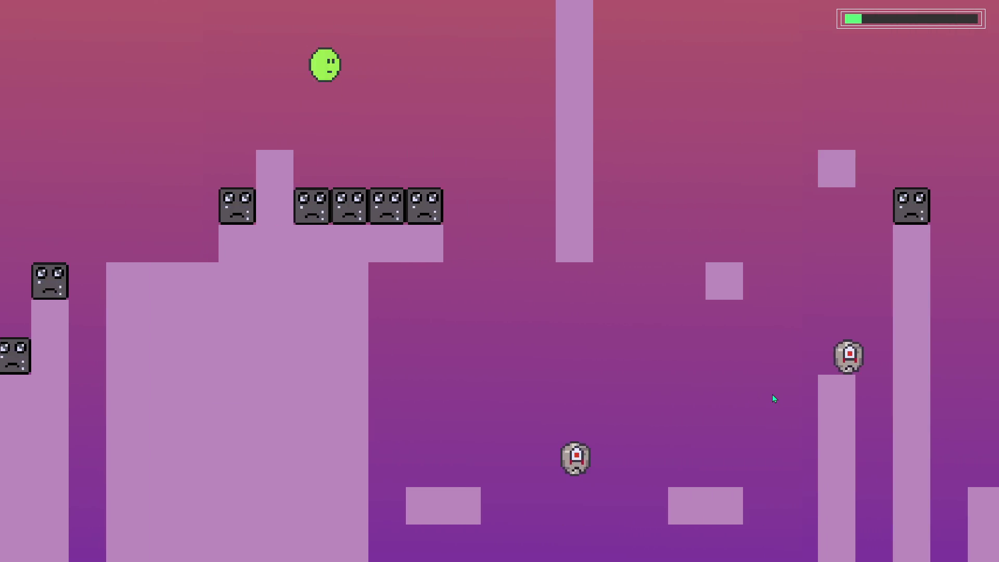
{"action": "key", "text": "Right"}
{"action": "key", "text": "space"}
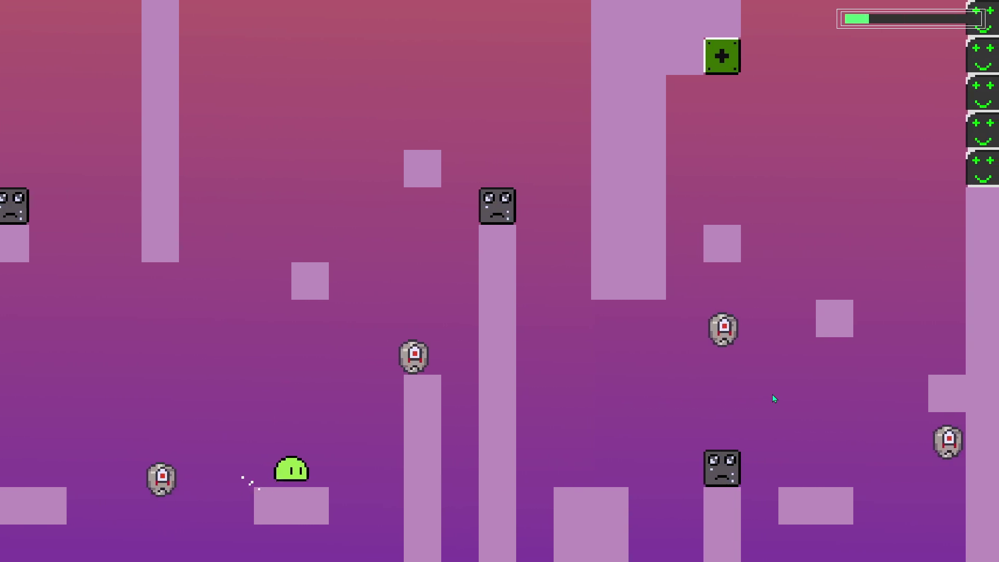
{"action": "key", "text": "space"}
{"action": "key", "text": "Left"}
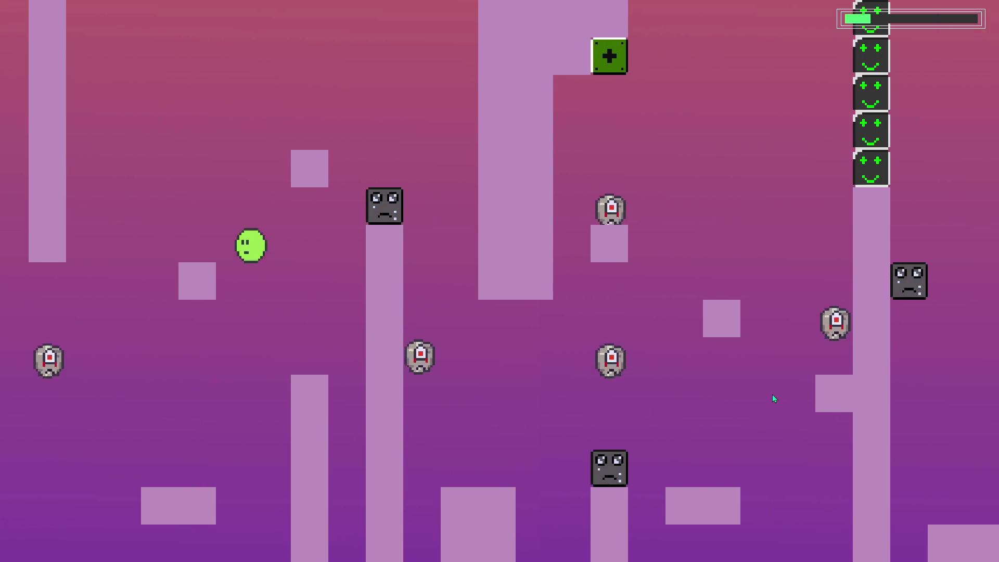
{"action": "key", "text": "space"}
{"action": "key", "text": "Right"}
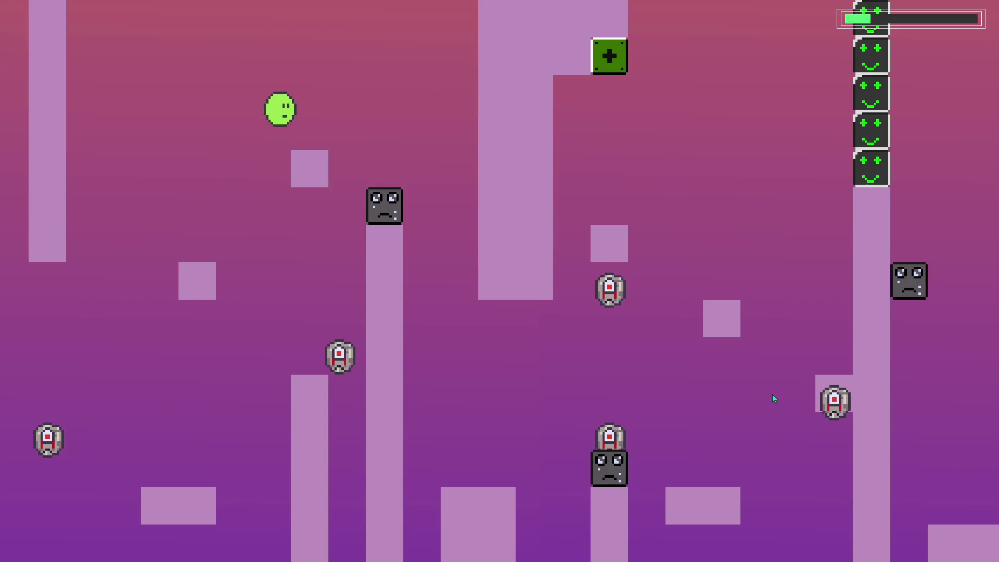
{"action": "key", "text": "Right"}
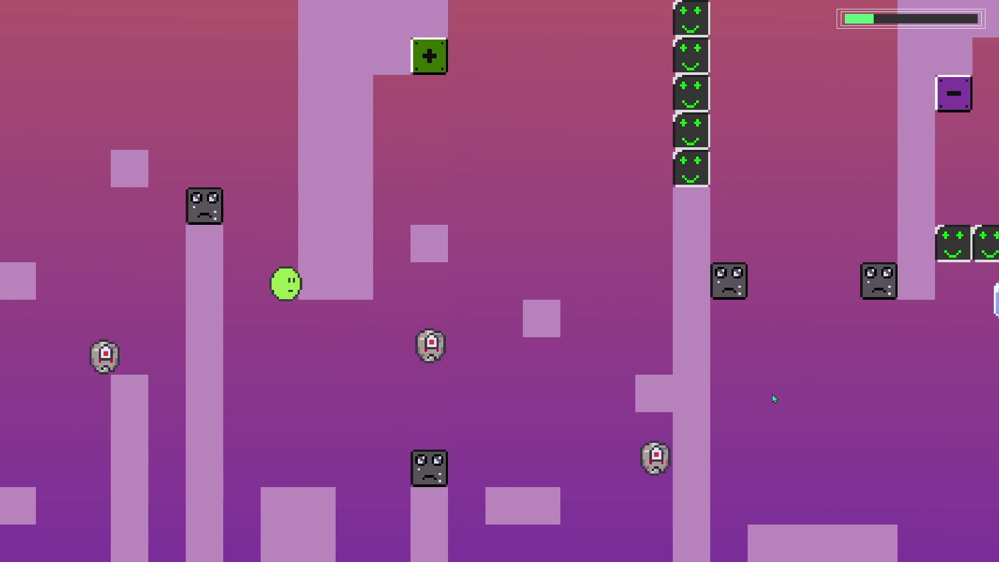
{"action": "key", "text": "space"}
{"action": "key", "text": "Right"}
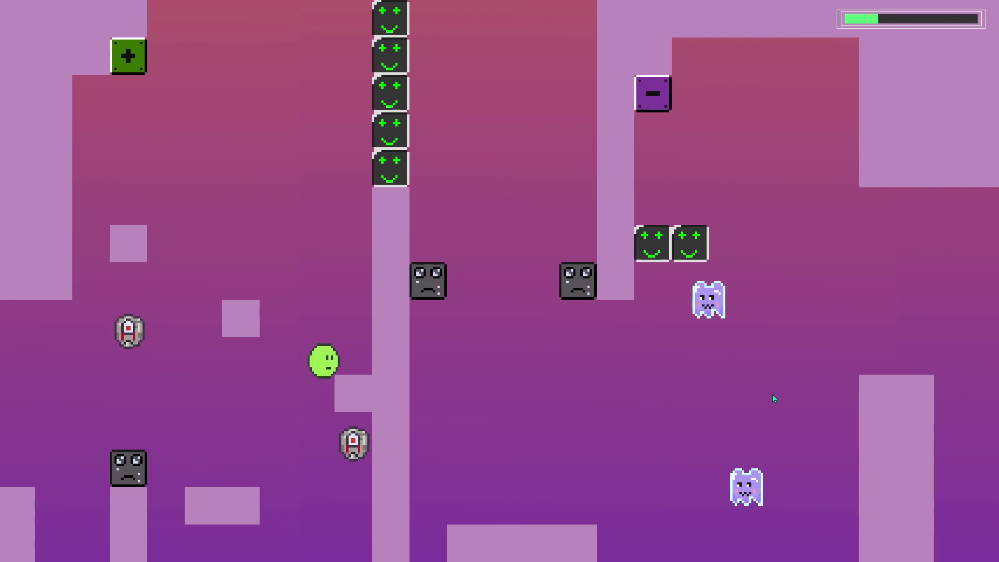
{"action": "key", "text": "space"}
{"action": "key", "text": "Left"}
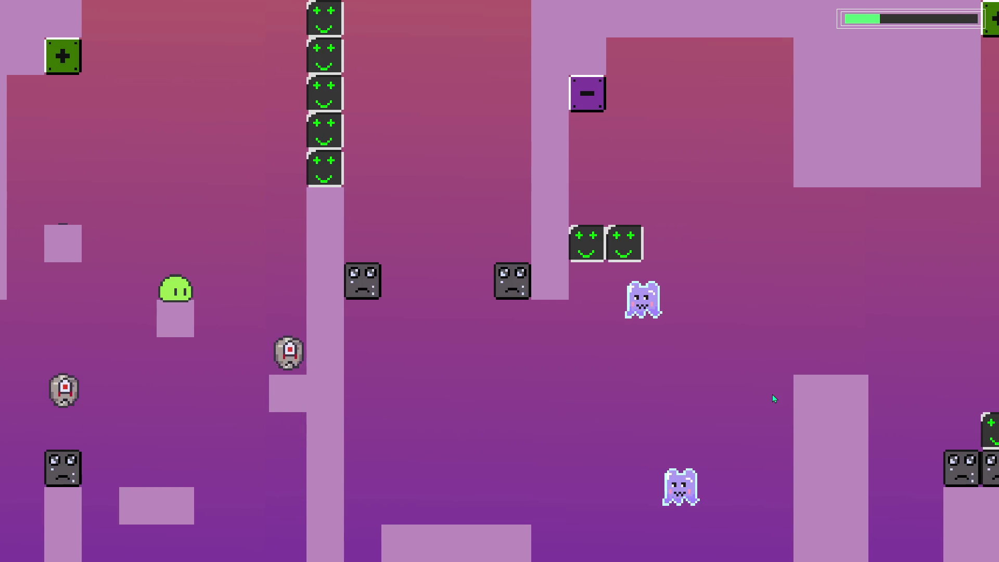
{"action": "key", "text": "space"}
{"action": "key", "text": "Left"}
{"action": "key", "text": "Right"}
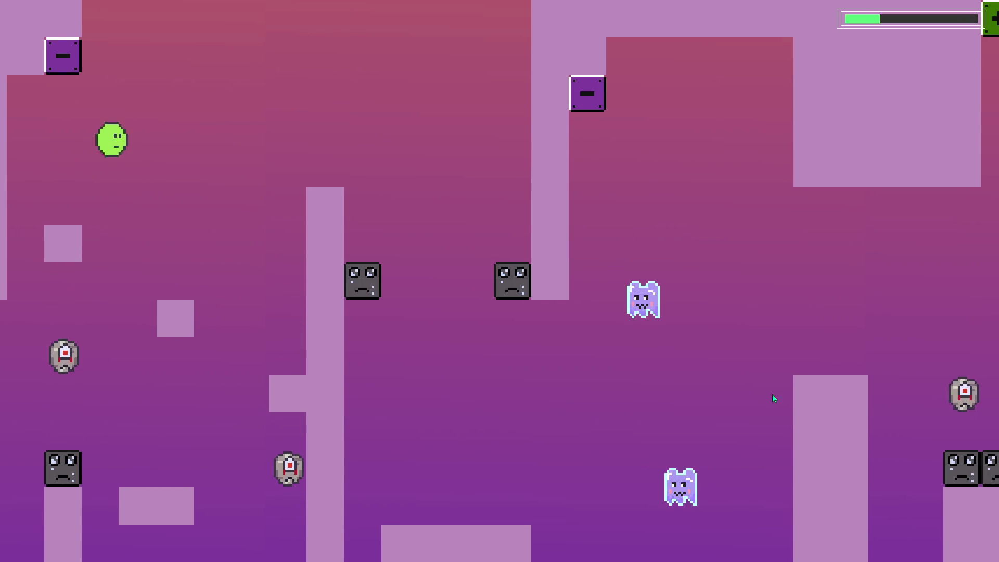
{"action": "key", "text": "space"}
{"action": "key", "text": "Right"}
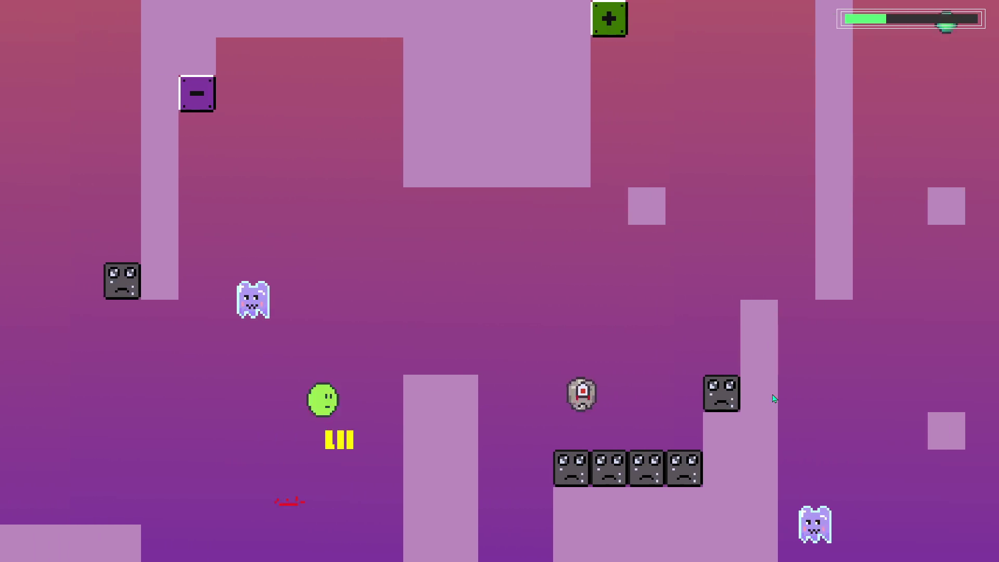
- Hop across the new green smiley blocks and small square platforms until the blob falls
{"action": "key", "text": "Left"}
{"action": "key", "text": "space"}
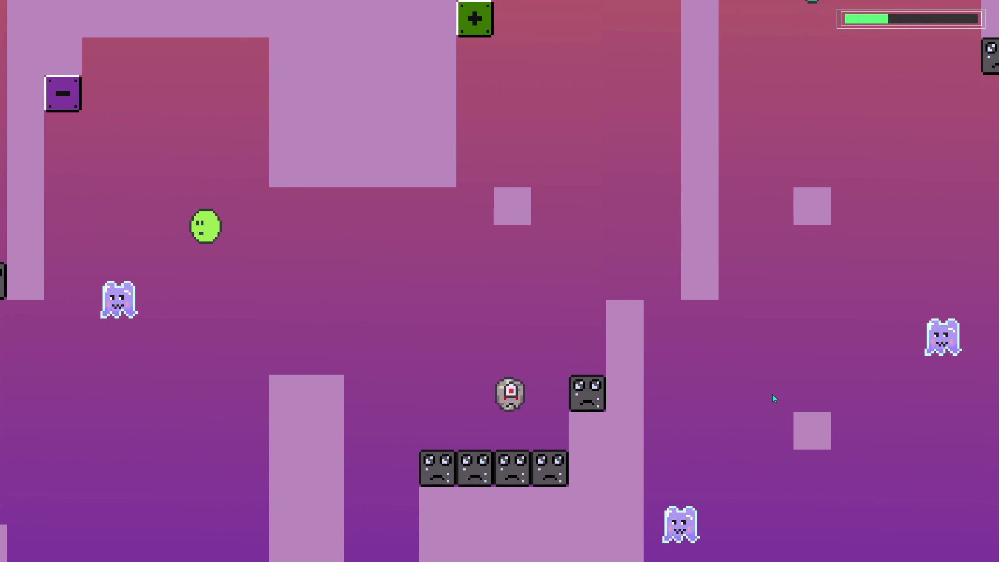
{"action": "key", "text": "Right"}
{"action": "key", "text": "space"}
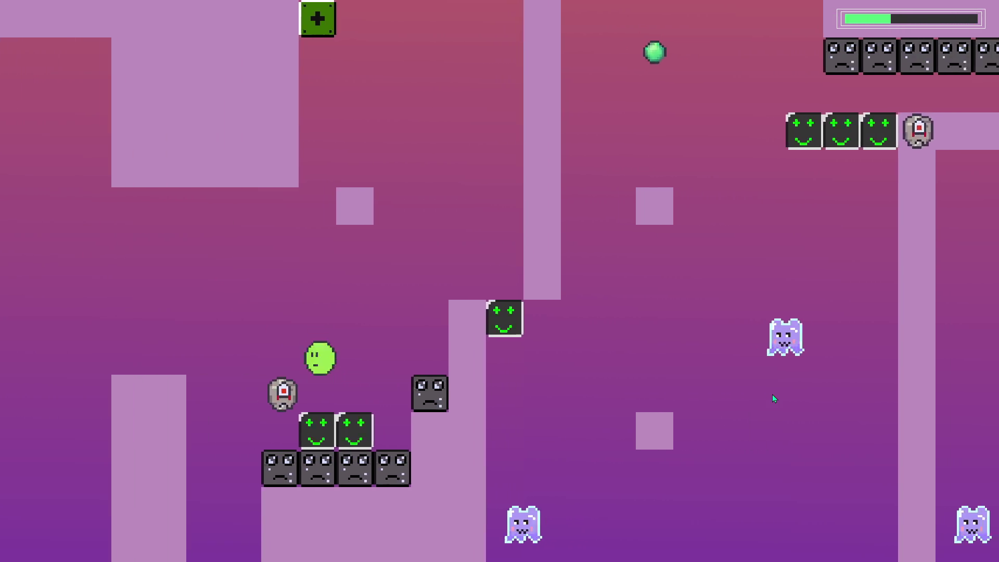
{"action": "key", "text": "space"}
{"action": "key", "text": "space"}
{"action": "key", "text": "Left"}
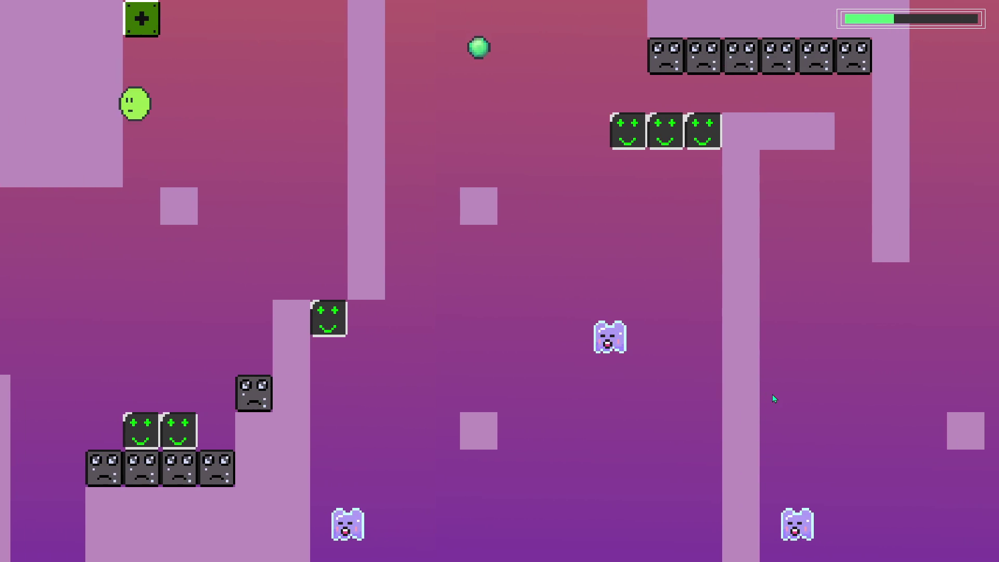
{"action": "key", "text": "Right"}
{"action": "key", "text": "space"}
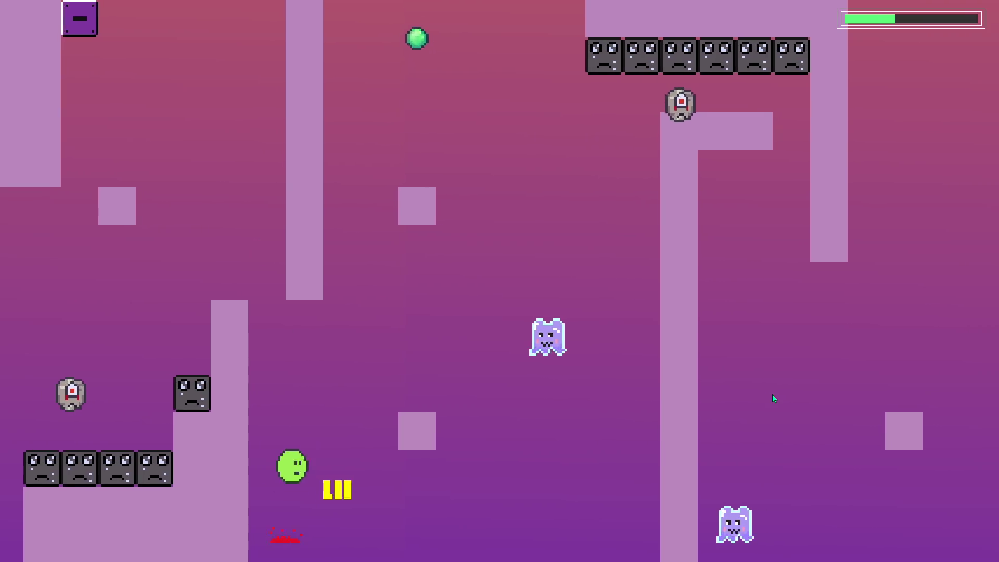
{"action": "key", "text": "space"}
{"action": "key", "text": "Right"}
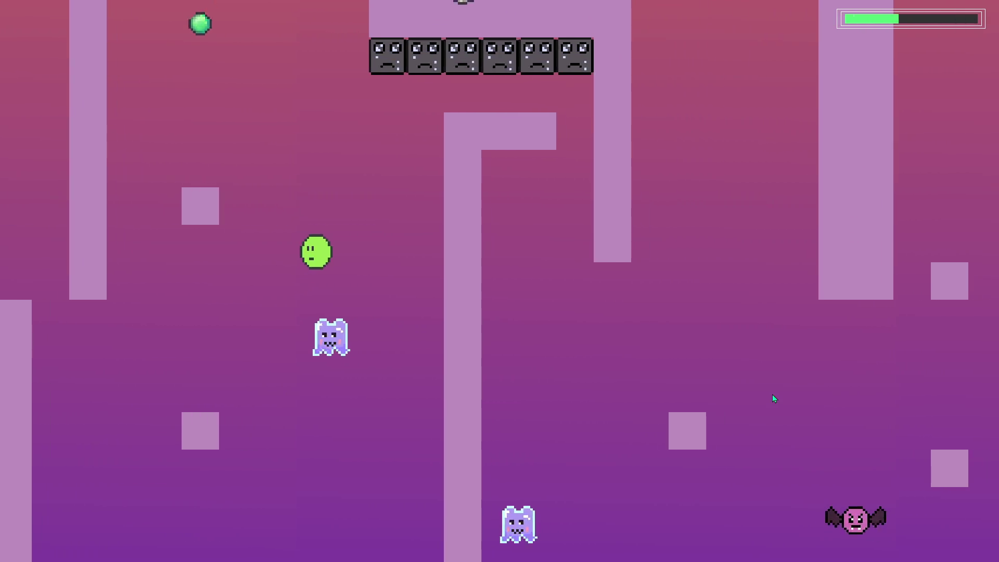
{"action": "key", "text": "Left"}
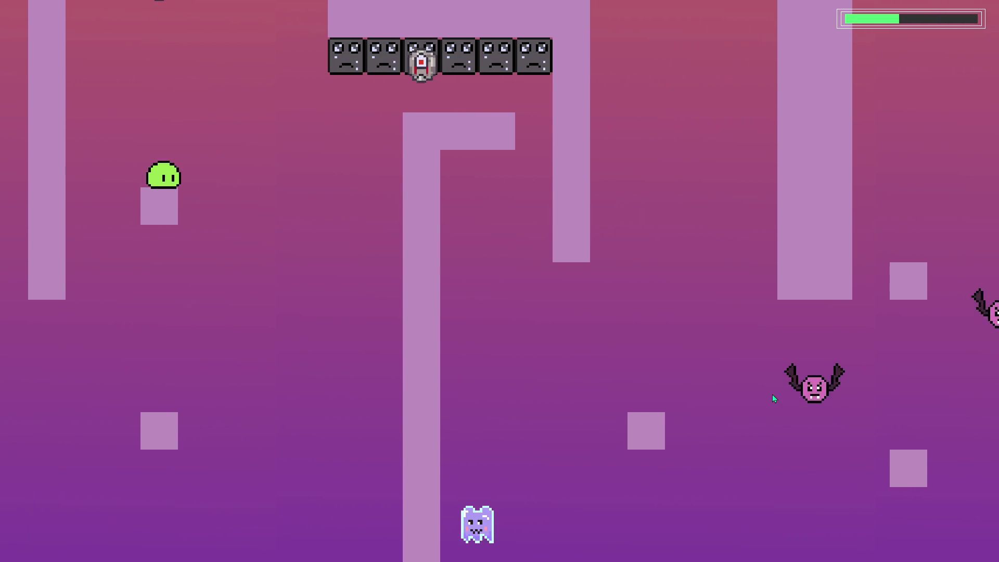
{"action": "key", "text": "space"}
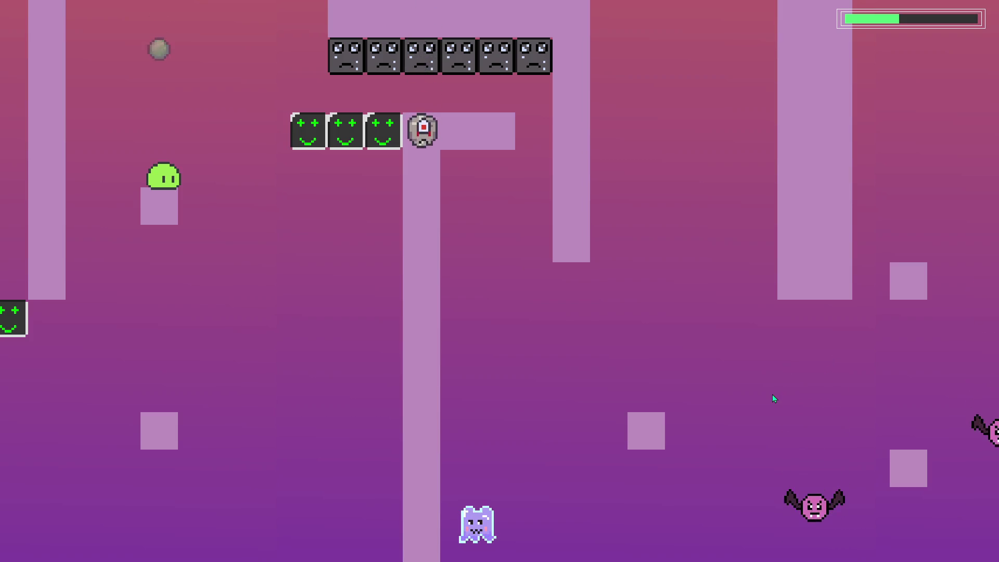
{"action": "key", "text": "space"}
{"action": "key", "text": "Right"}
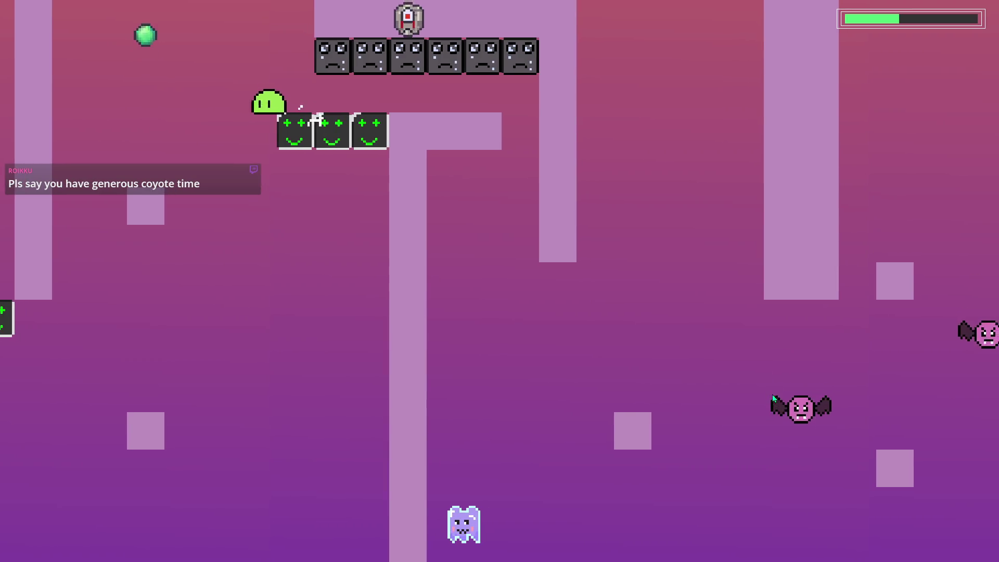
{"action": "key", "text": "Right"}
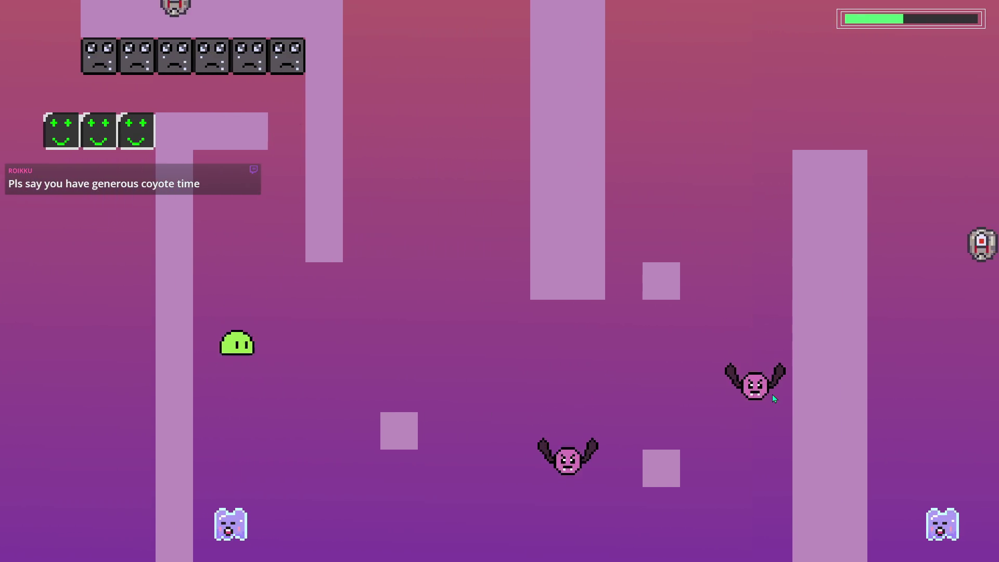
{"action": "key", "text": "Right"}
{"action": "key", "text": "space"}
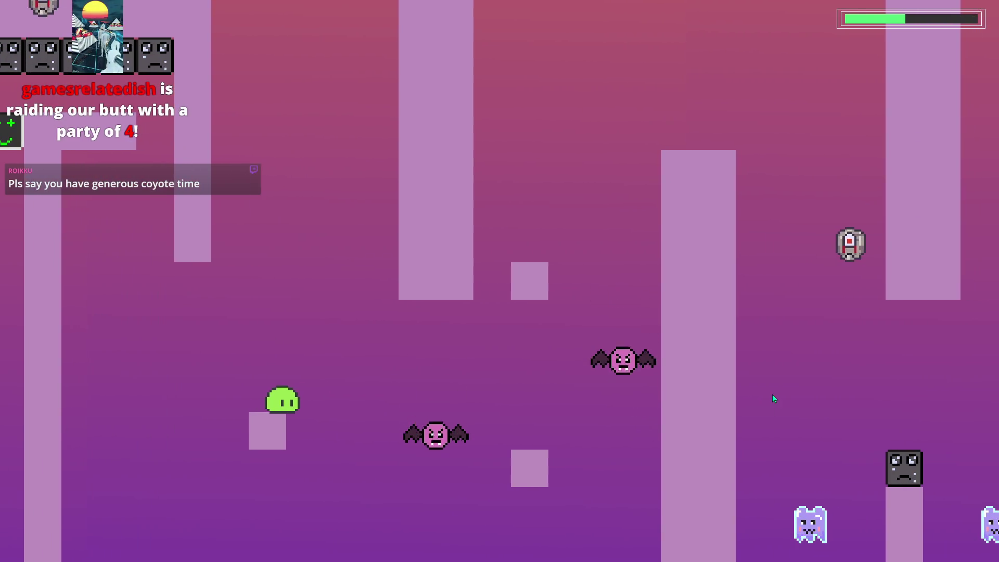
{"action": "key", "text": "space"}
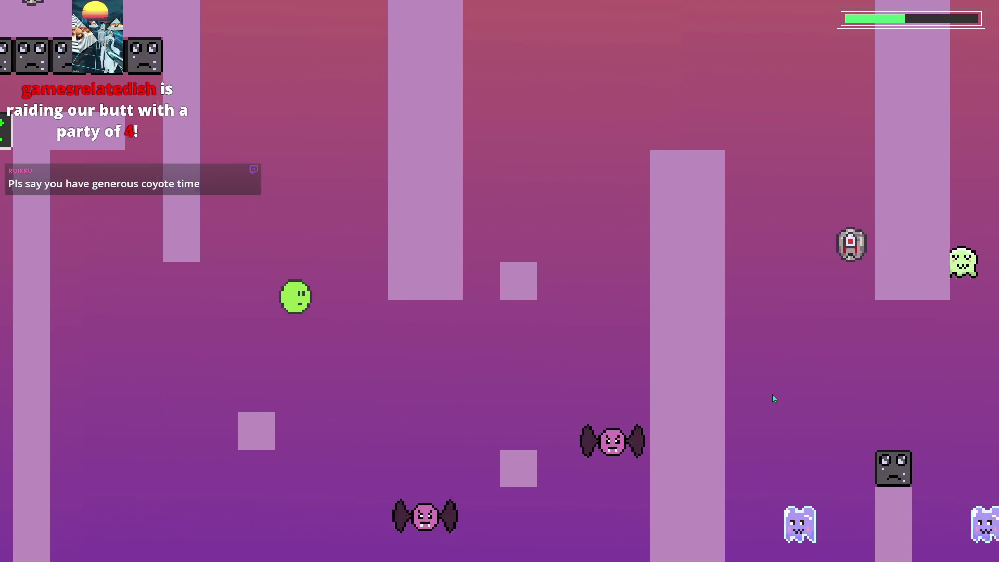
- From the respawn point, run right and leap up the staircase above the death blocks
{"action": "key", "text": "Right"}
{"action": "key", "text": "space"}
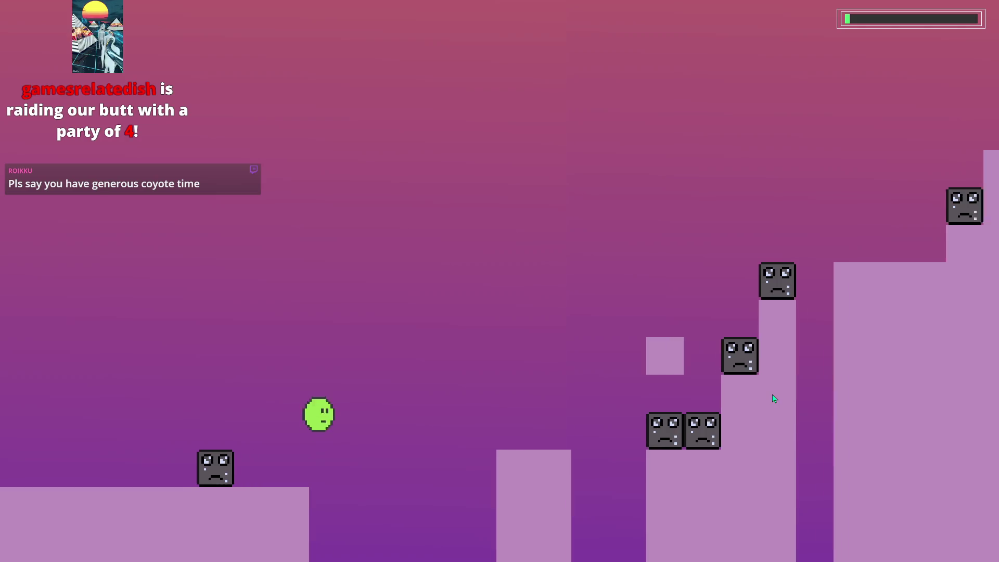
{"action": "key", "text": "space"}
{"action": "key", "text": "Right"}
{"action": "key", "text": "space"}
{"action": "key", "text": "space"}
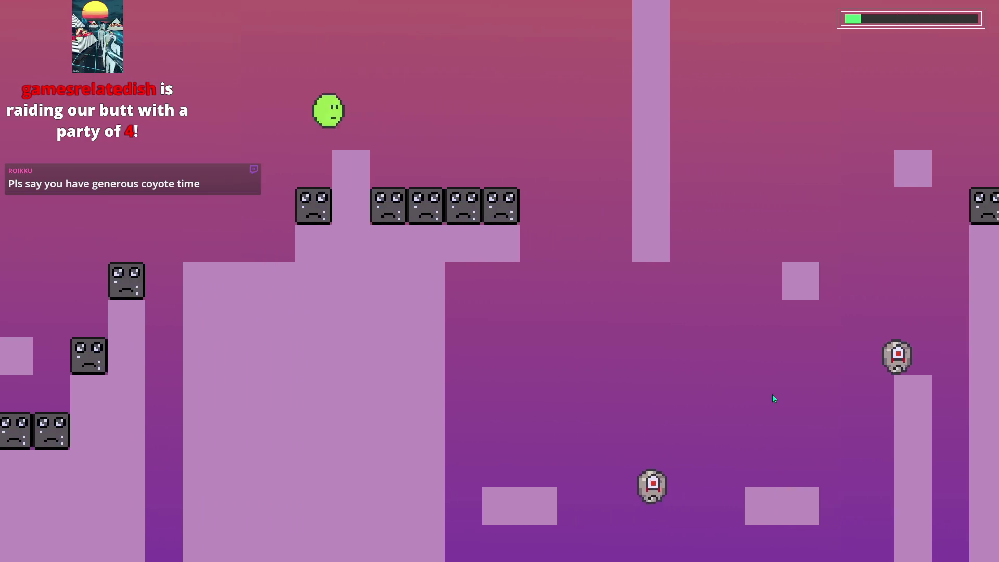
{"action": "key", "text": "space"}
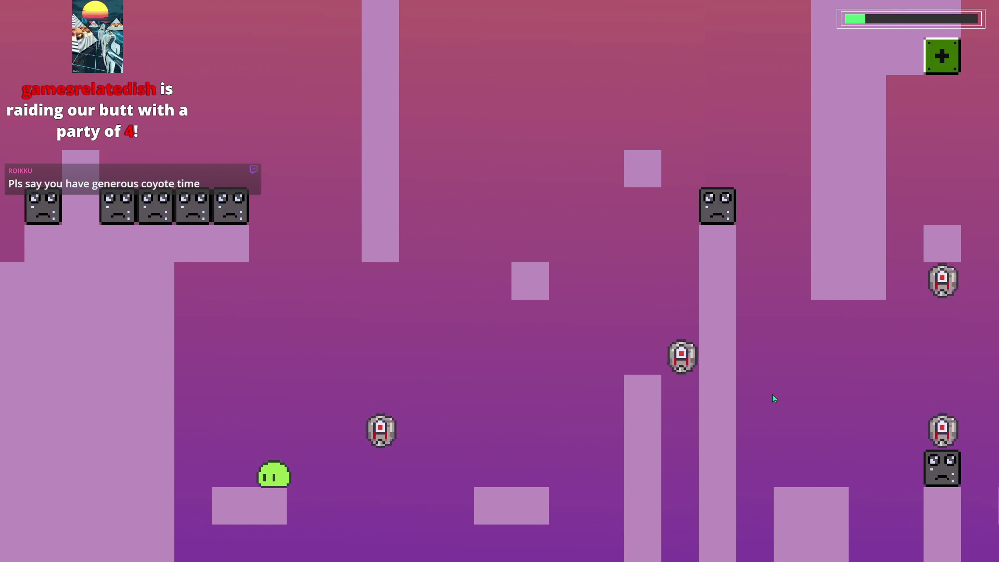
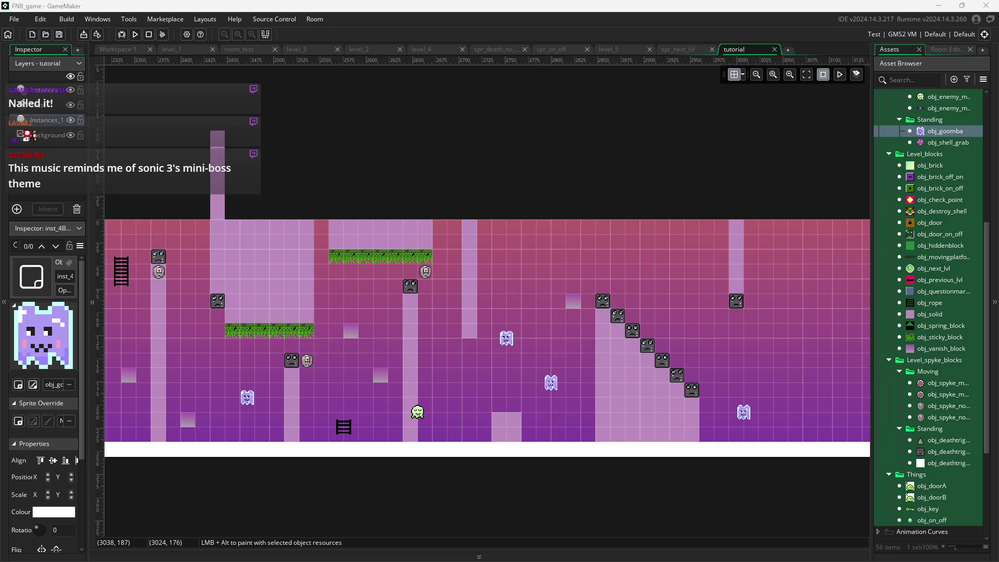
- Bring up the Firefox SMW Central music page playing 'Sonic 3 - Act 1 Boss' and shift it left
{"action": "key", "text": "alt+Tab"}
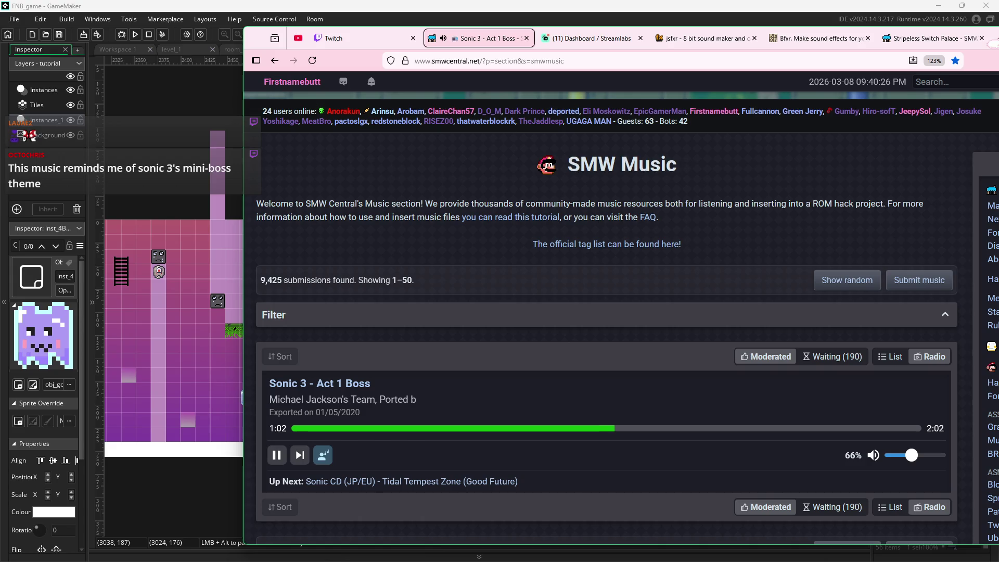
{"action": "left_click_drag", "start_coordinate": [998, 45], "coordinate": [926, 42]}
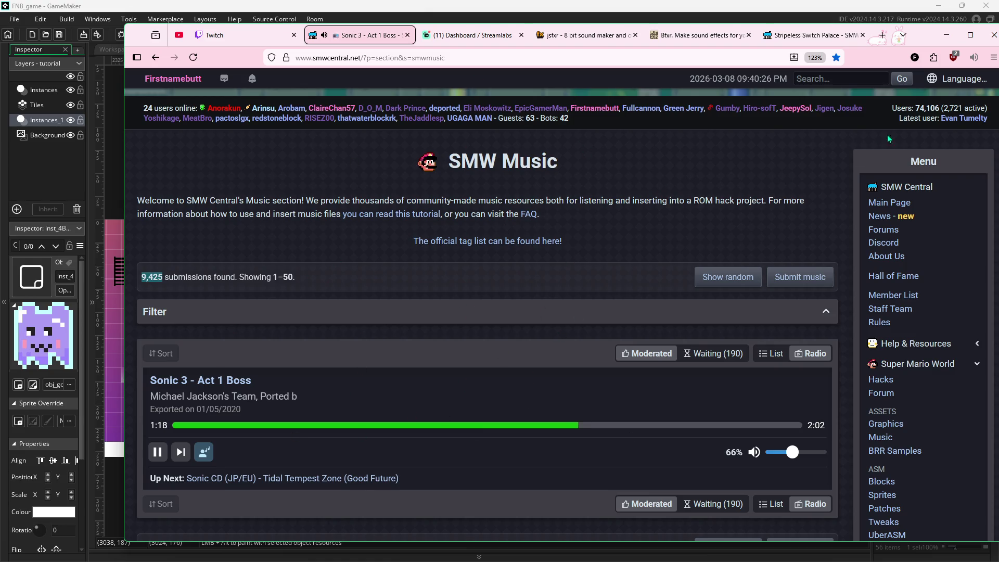
- Drag the Firefox music window off the right edge to reveal the tutorial room editor
{"action": "left_click_drag", "start_coordinate": [918, 44], "coordinate": [998, 44]}
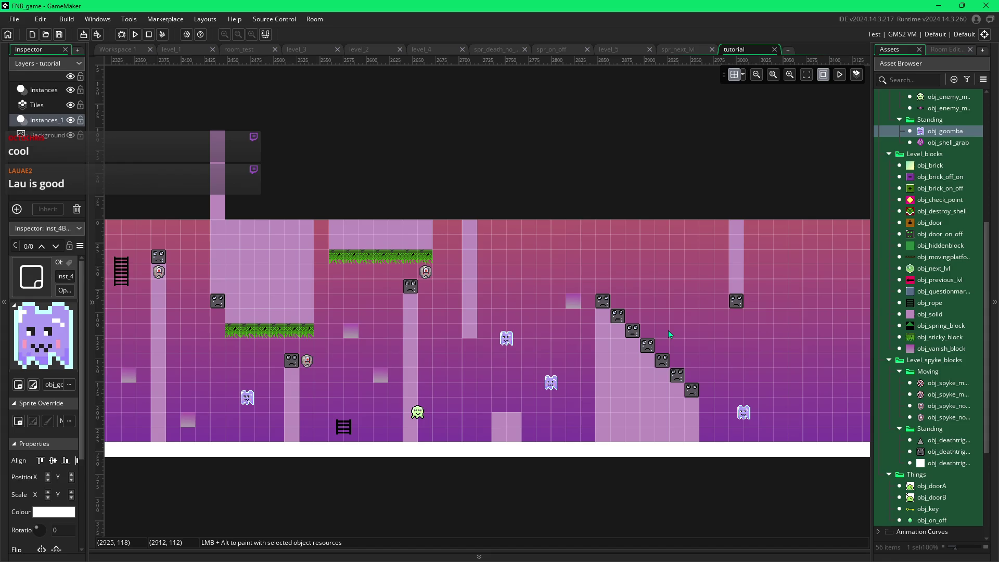
- Pan across the tutorial room, then in the running game move the slime right and jump
{"action": "left_click_drag", "start_coordinate": [716, 339], "coordinate": [650, 333]}
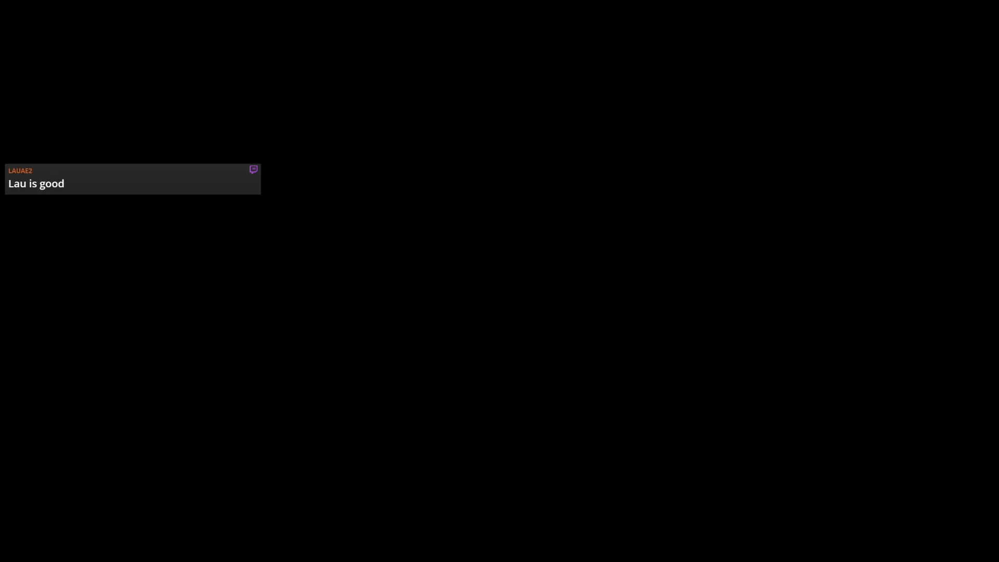
{"action": "key", "text": "Right"}
{"action": "key", "text": "space"}
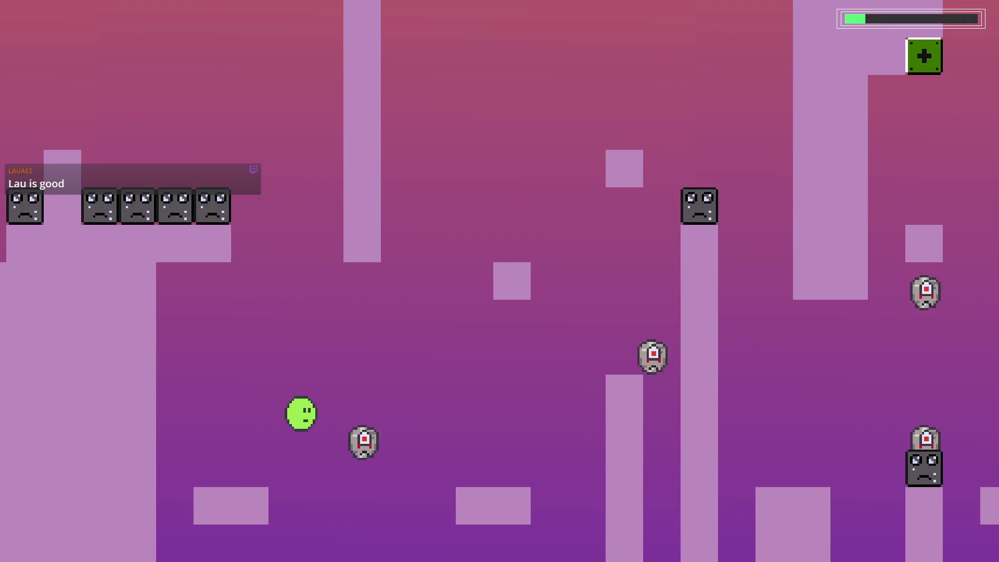
- Hop the slime onto the pillar and block, then drop off heading right
{"action": "key", "text": "space"}
{"action": "key", "text": "space"}
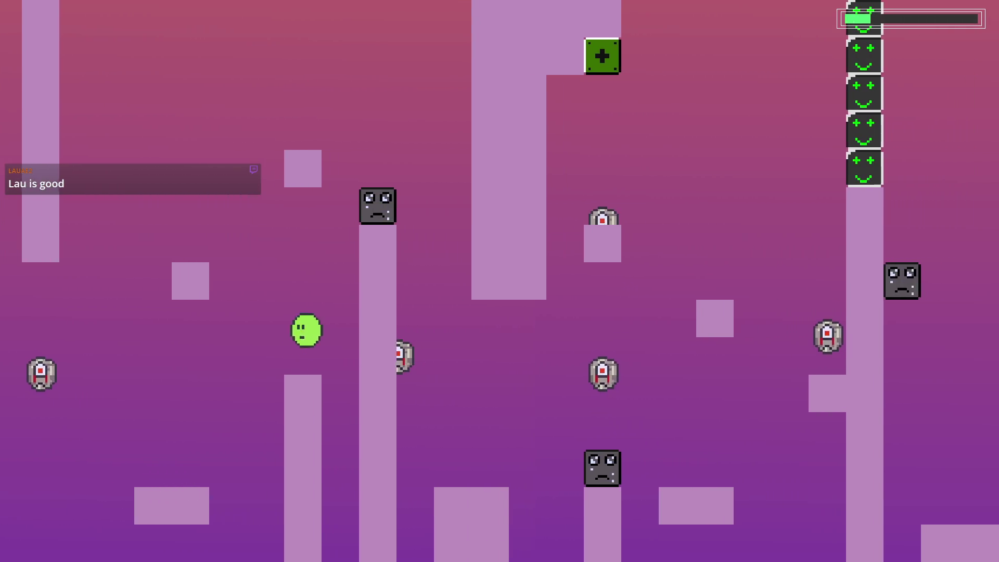
{"action": "key", "text": "Left"}
{"action": "key", "text": "space"}
{"action": "key", "text": "Right"}
{"action": "key", "text": "space"}
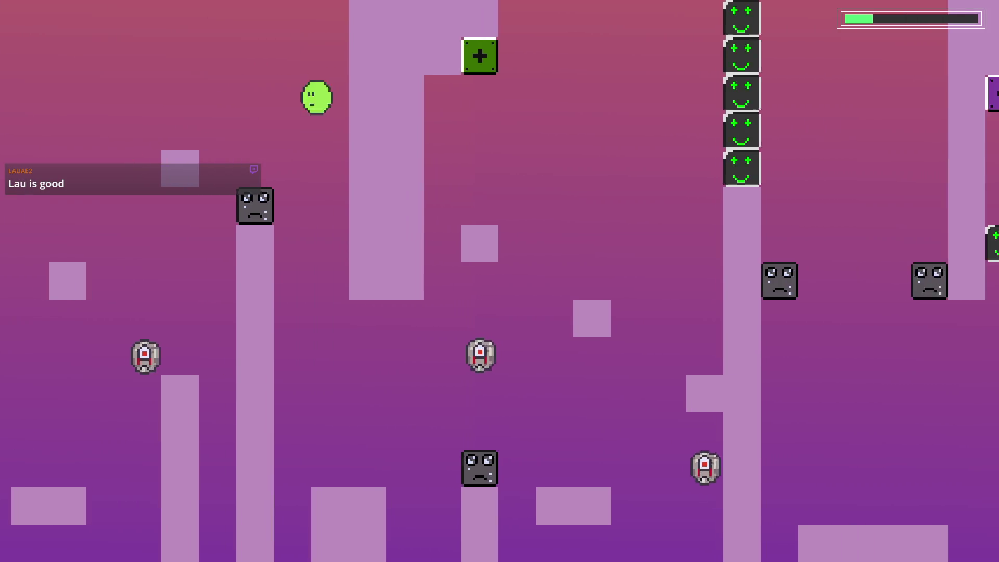
{"action": "key", "text": "space"}
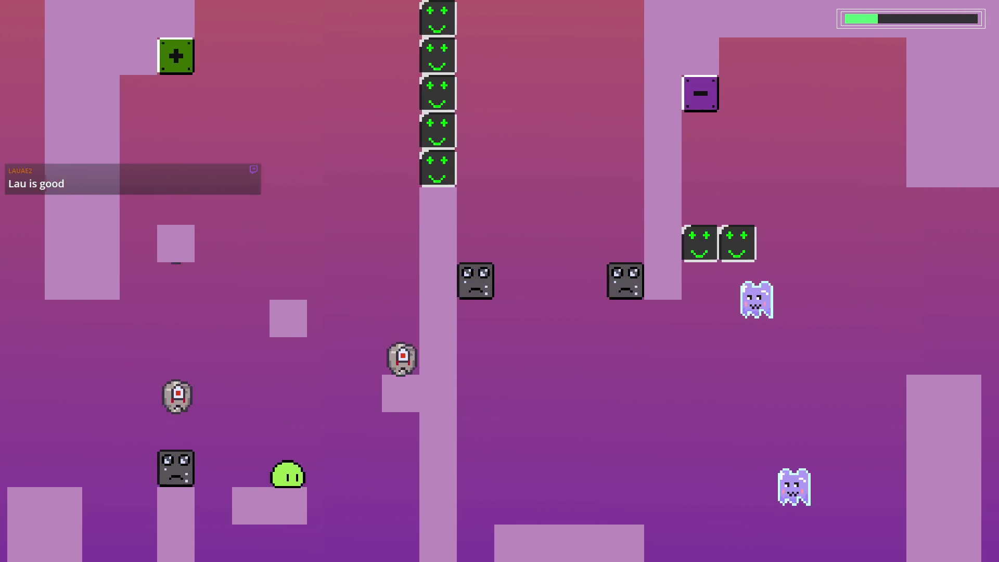
- Climb to higher ground and toggle the switch to hide, then restore, the green blocks
{"action": "key", "text": "space"}
{"action": "key", "text": "space"}
{"action": "key", "text": "Left"}
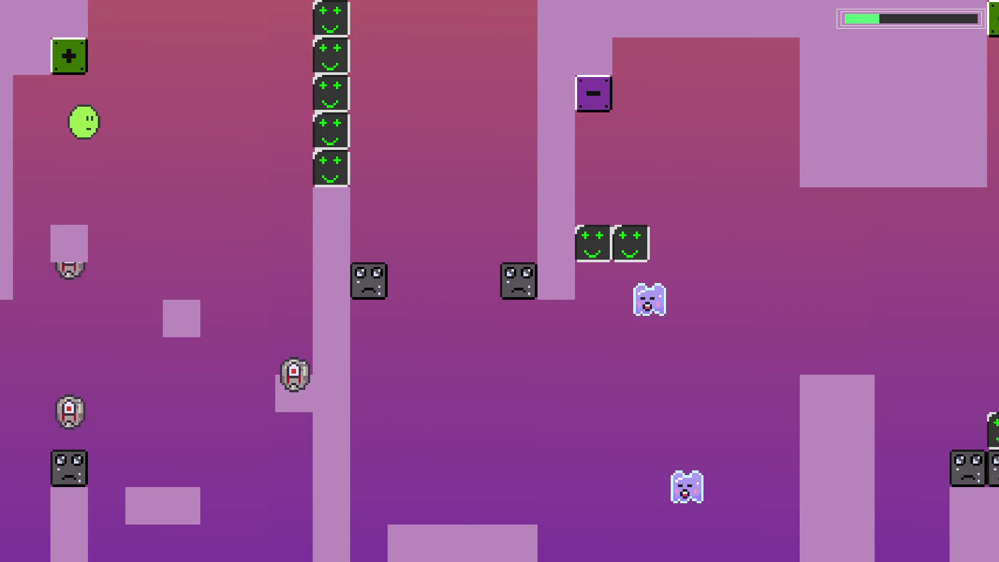
{"action": "key", "text": "Right"}
{"action": "key", "text": "space"}
{"action": "key", "text": "Right"}
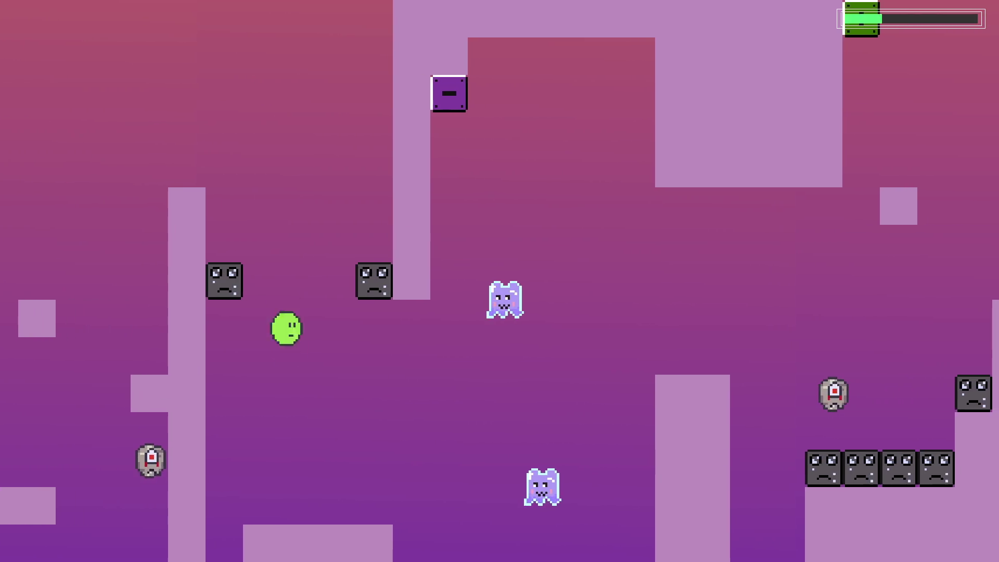
{"action": "key", "text": "space"}
{"action": "key", "text": "Right"}
{"action": "key", "text": "Left"}
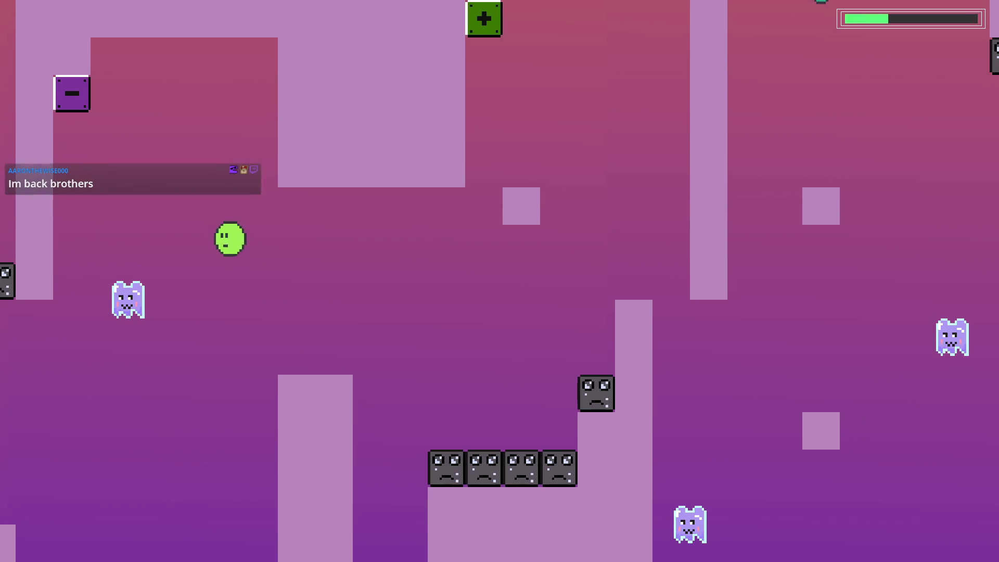
{"action": "key", "text": "Left"}
- Run far right, hide the green blocks with the switch, and defeat the ghost enemy
{"action": "key", "text": "Right"}
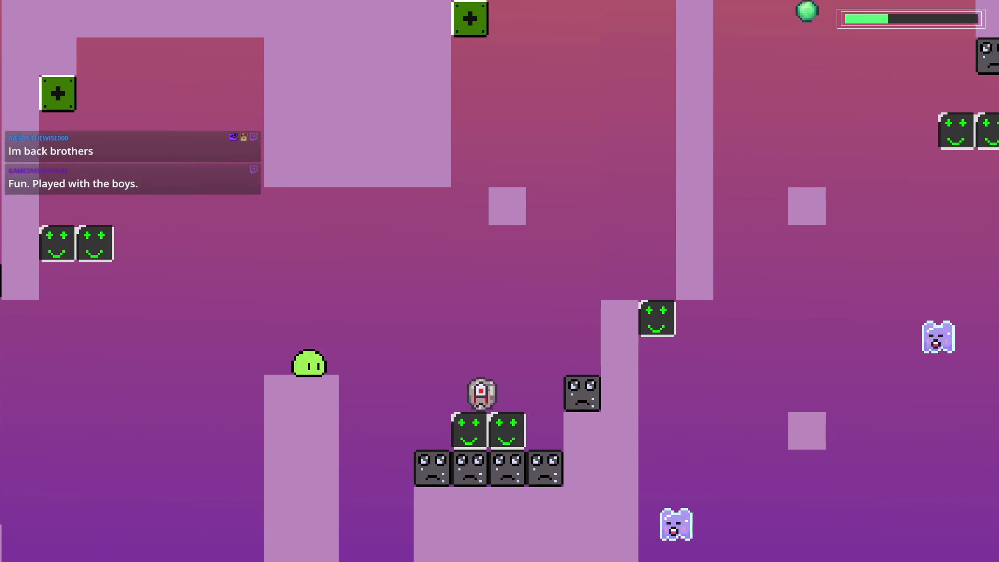
{"action": "key", "text": "space"}
{"action": "key", "text": "Left"}
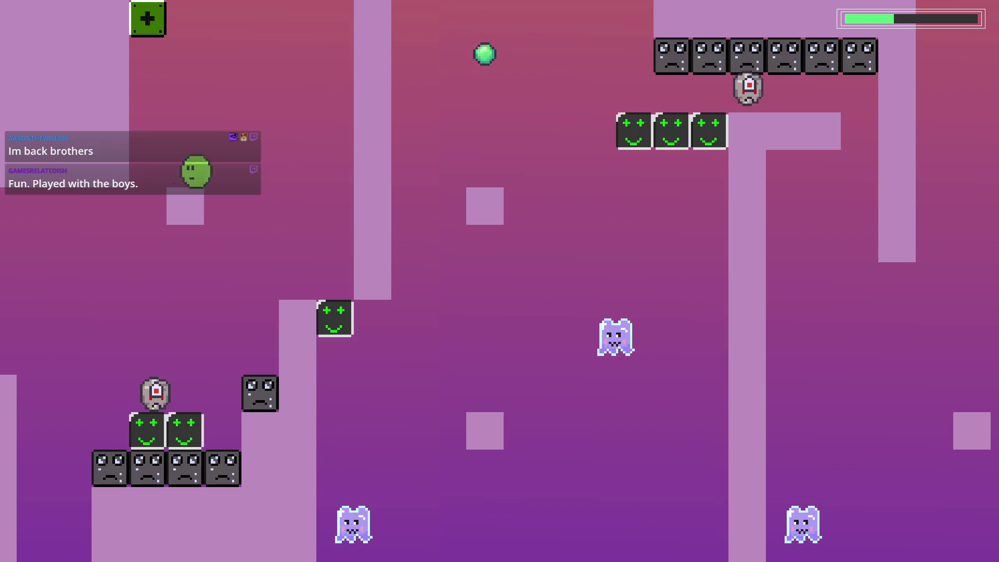
{"action": "key", "text": "Right"}
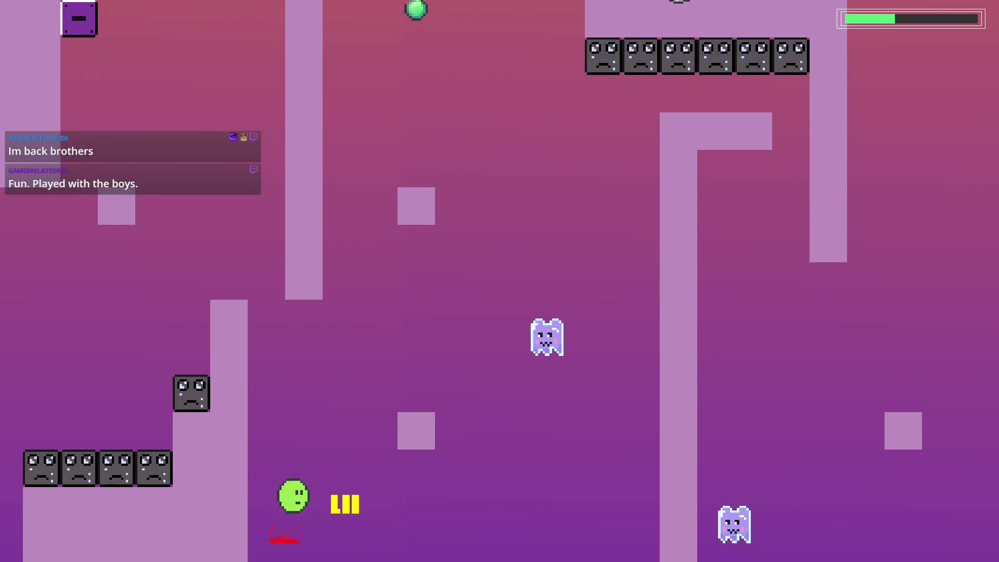
{"action": "key", "text": "space"}
{"action": "key", "text": "space"}
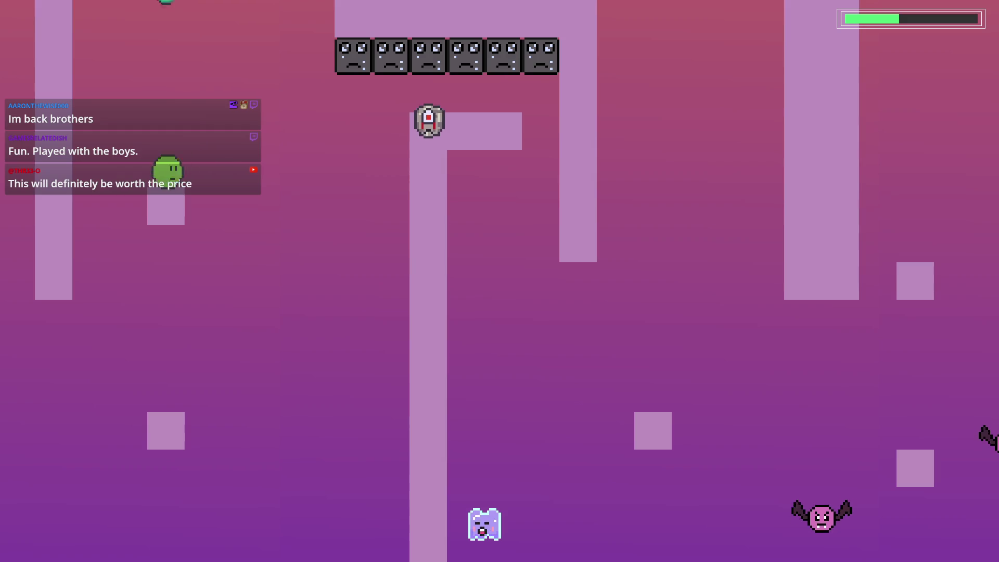
{"action": "key", "text": "space"}
- Cross the green smiley blocks onto the small blocks and defeat the bat
{"action": "key", "text": "Right"}
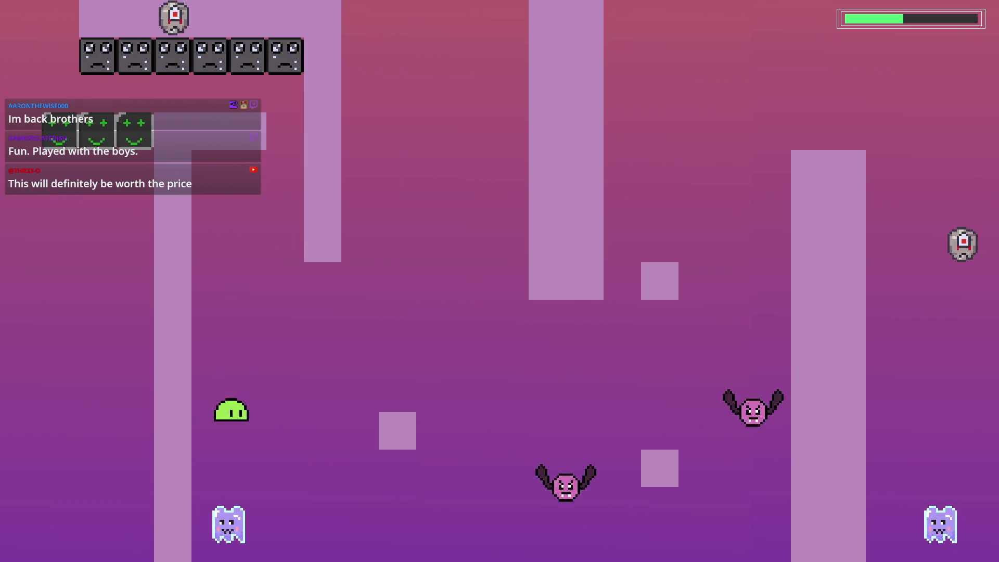
{"action": "key", "text": "space"}
{"action": "key", "text": "Right"}
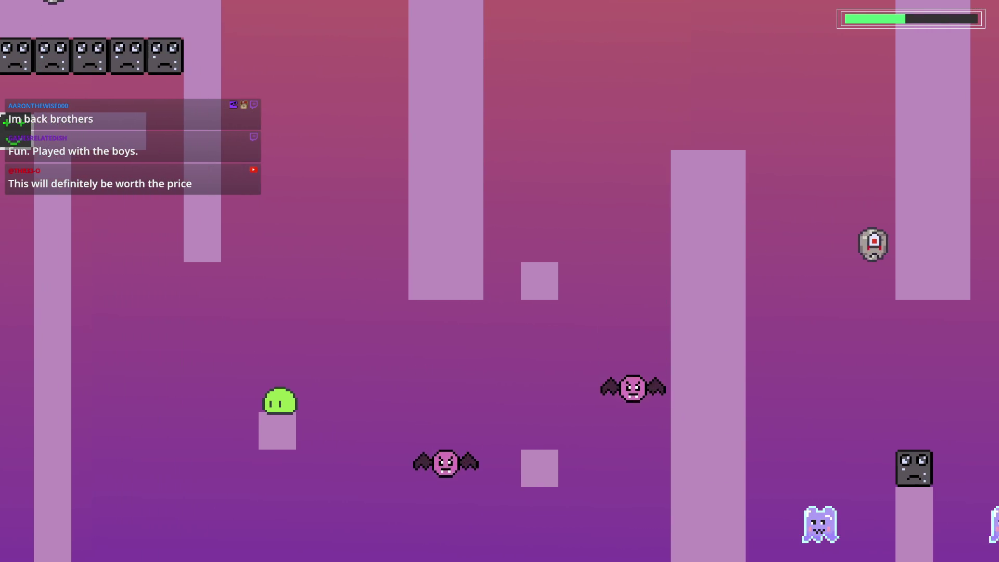
{"action": "key", "text": "space"}
{"action": "key", "text": "Right"}
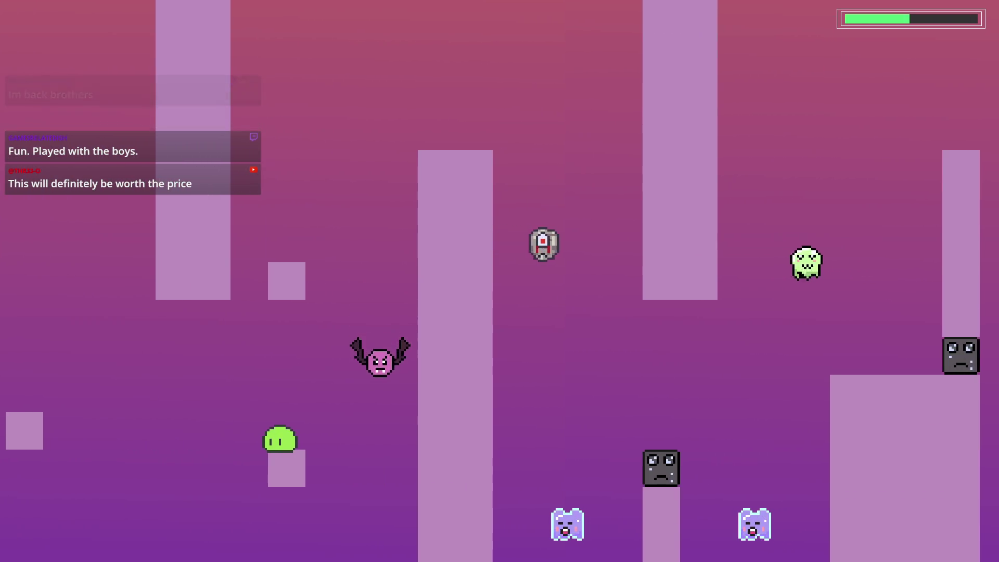
{"action": "key", "text": "space"}
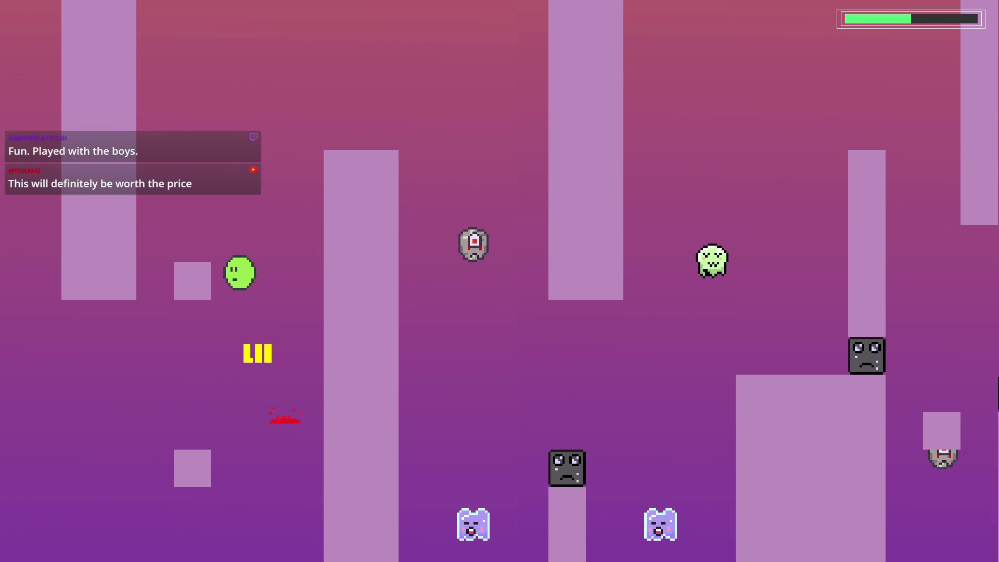
{"action": "key", "text": "Left"}
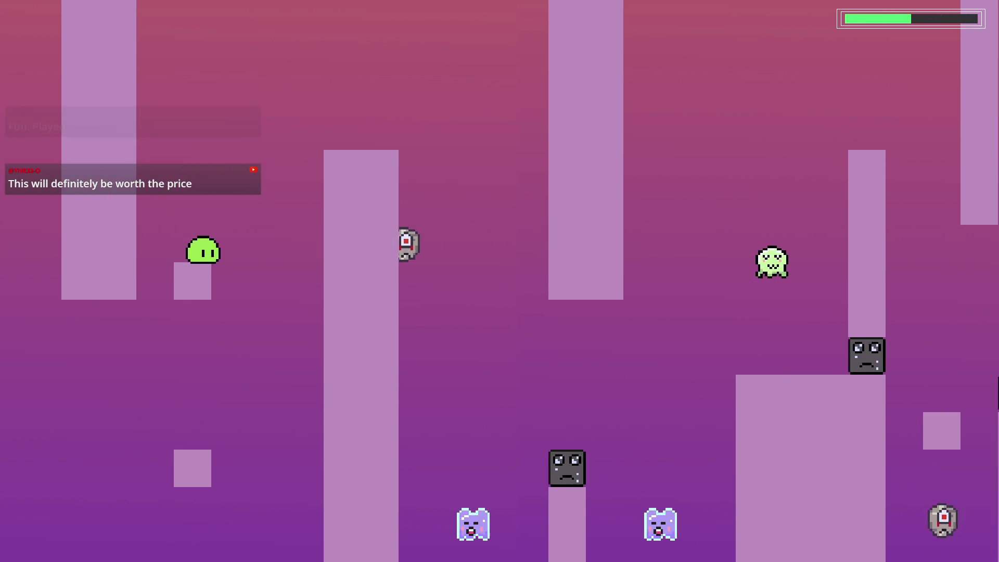
- Jump onto the tall pillar, bounce up onto the large block, and leap right off it
{"action": "key", "text": "space"}
{"action": "key", "text": "Right"}
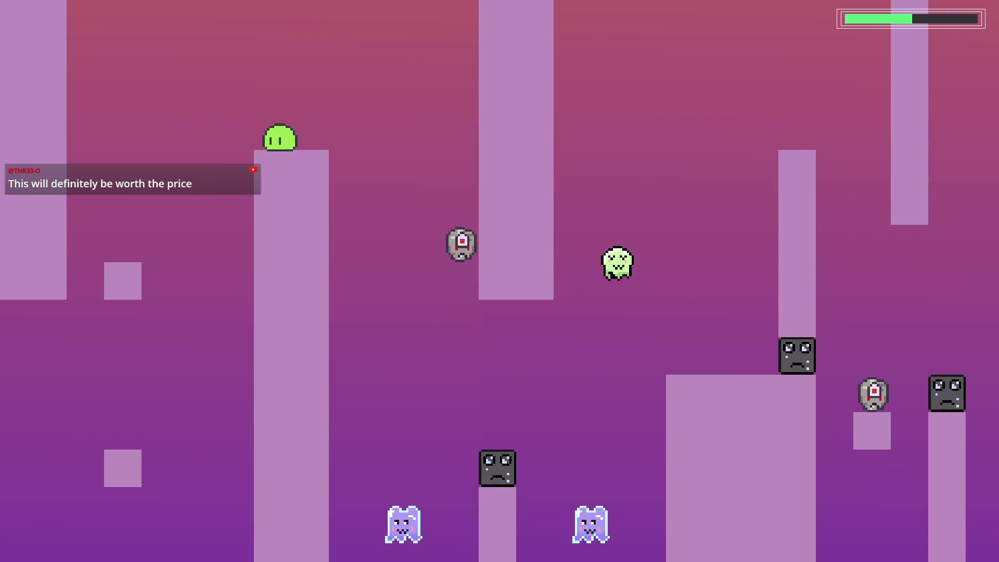
{"action": "key", "text": "space"}
{"action": "key", "text": "Right"}
{"action": "key", "text": "Right"}
{"action": "key", "text": "Left"}
{"action": "key", "text": "space"}
{"action": "key", "text": "Right"}
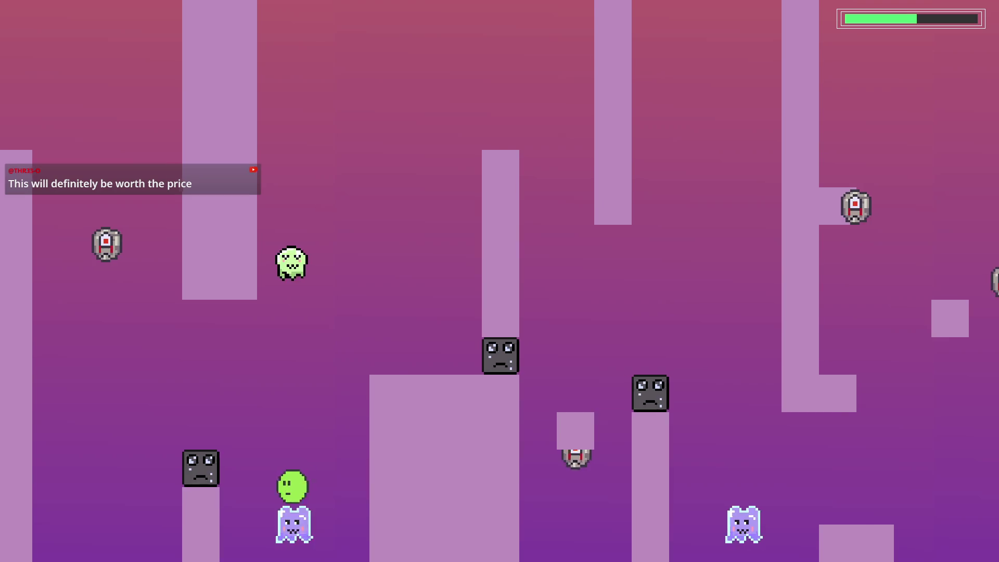
{"action": "key", "text": "space"}
{"action": "key", "text": "Right"}
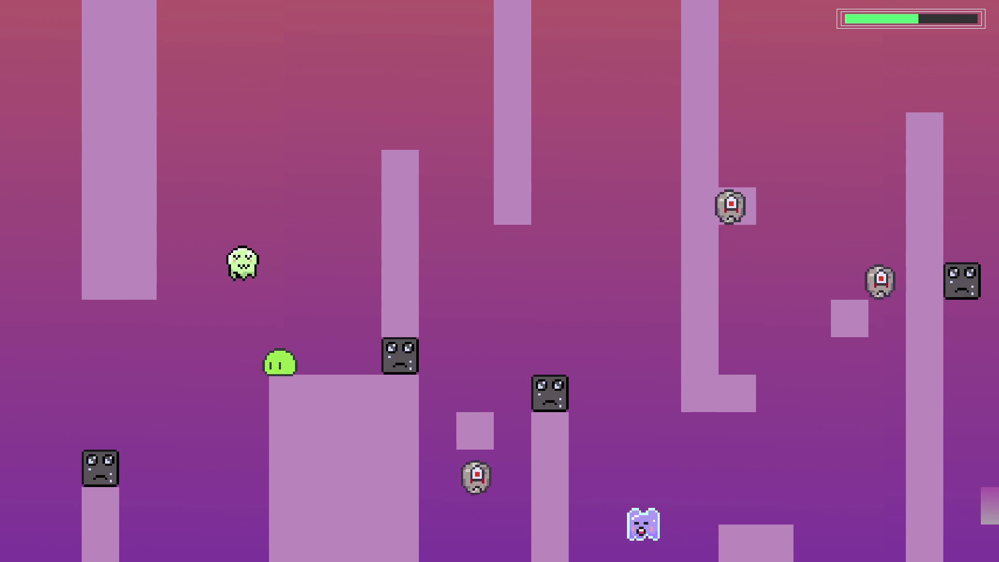
{"action": "key", "text": "Right"}
{"action": "key", "text": "space"}
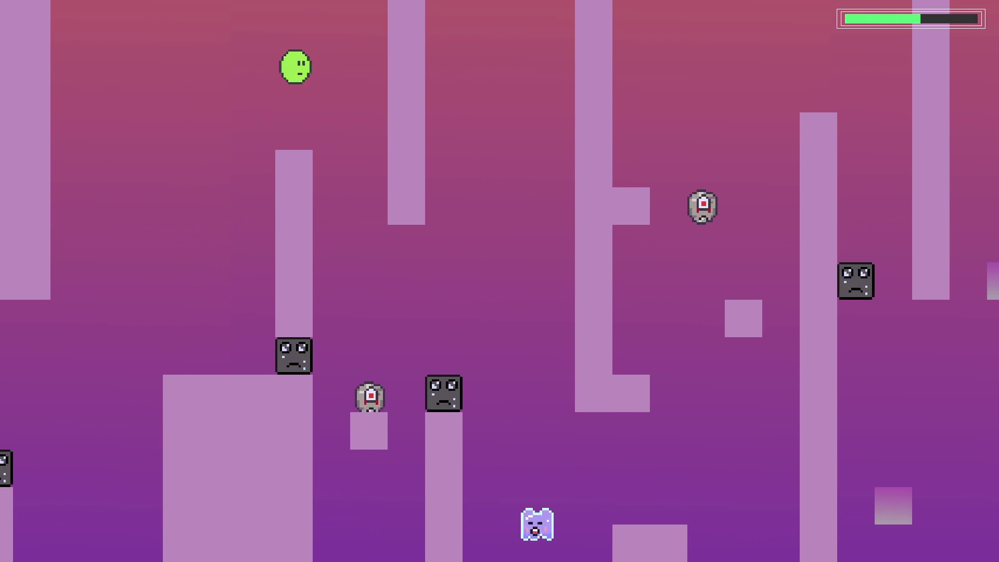
- Land the slime on the small floor platform, then the higher platform, and drop lower right
{"action": "key", "text": "Right"}
{"action": "key", "text": "space"}
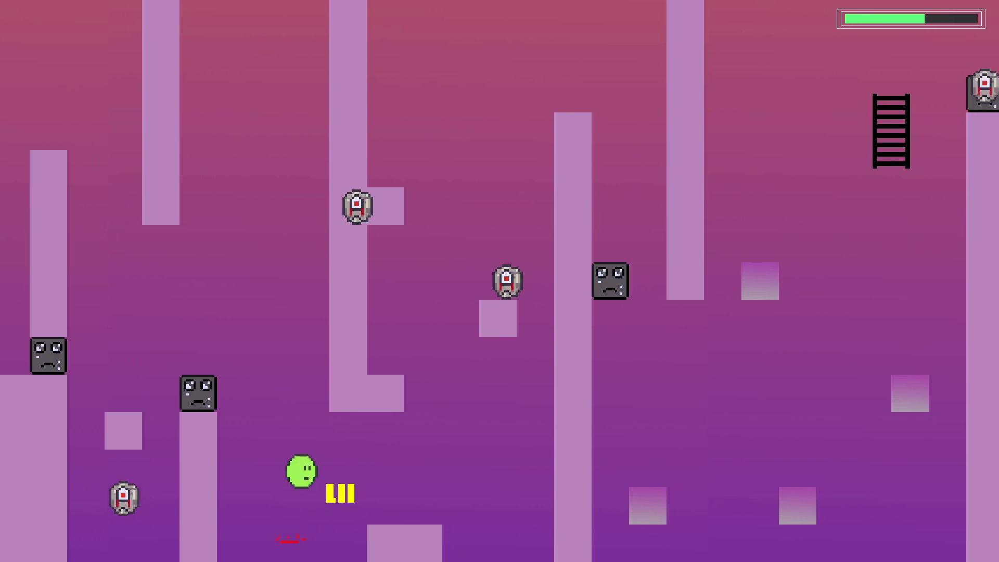
{"action": "key", "text": "Right"}
{"action": "key", "text": "space"}
{"action": "key", "text": "Left"}
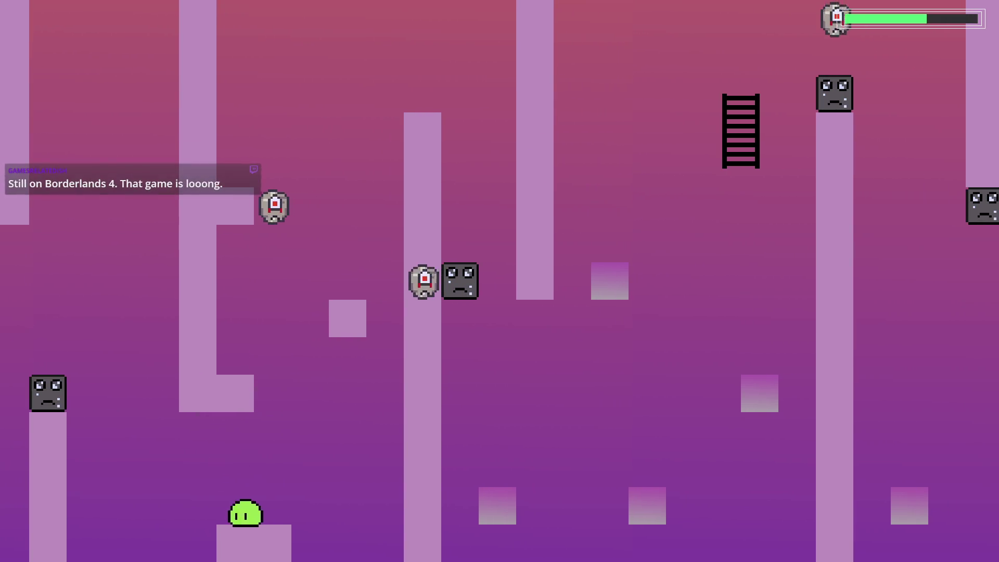
{"action": "key", "text": "space"}
{"action": "key", "text": "space"}
{"action": "key", "text": "Right"}
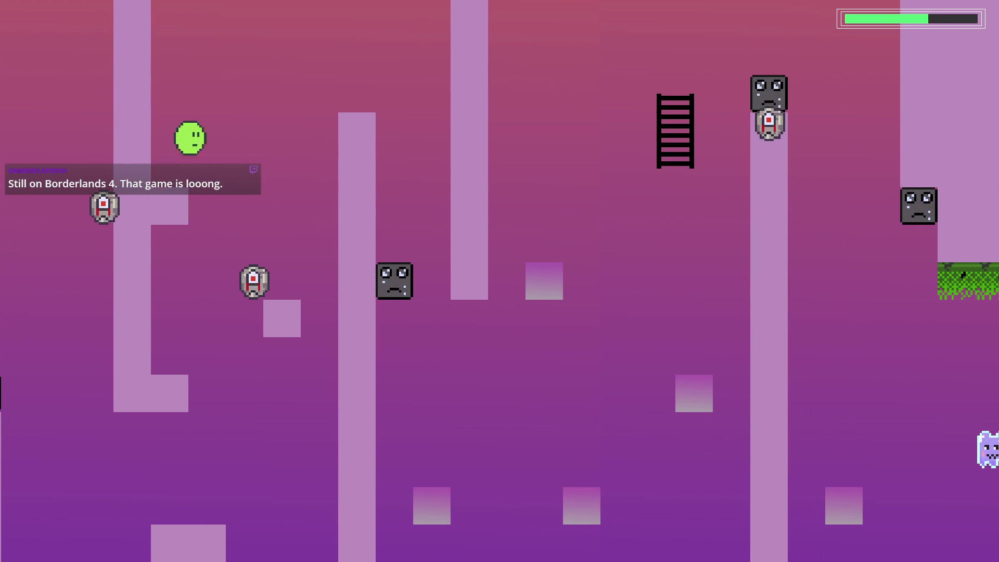
{"action": "key", "text": "space"}
{"action": "key", "text": "Right"}
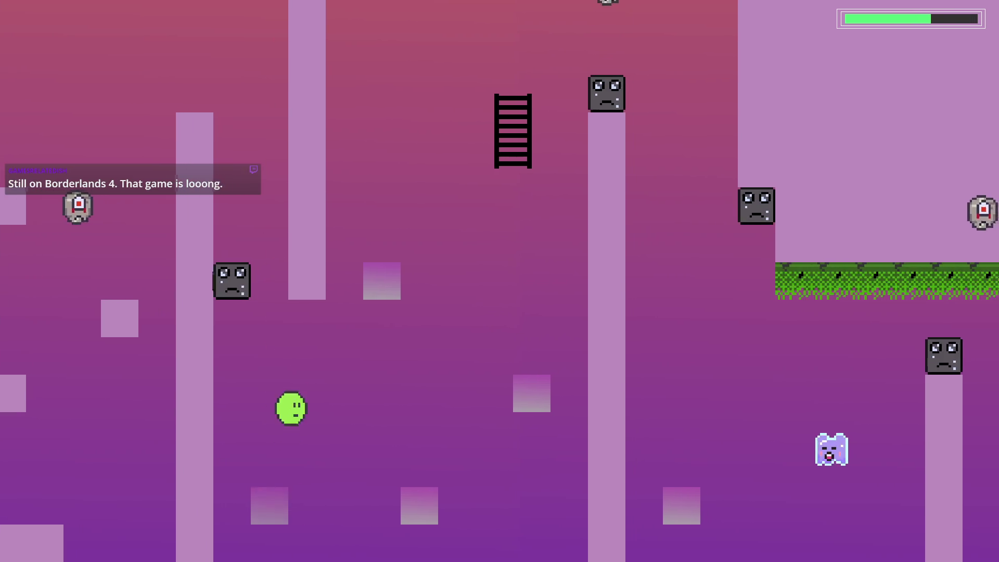
- Move the slime right past the platforms and up onto the upper grass ledge
{"action": "key", "text": "space"}
{"action": "key", "text": "Right"}
{"action": "key", "text": "Left"}
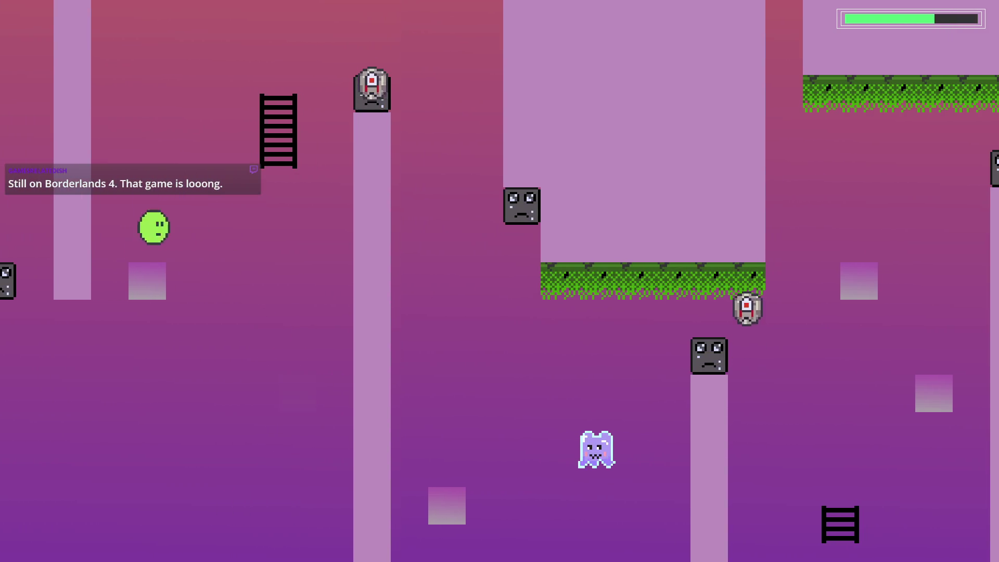
{"action": "key", "text": "Right"}
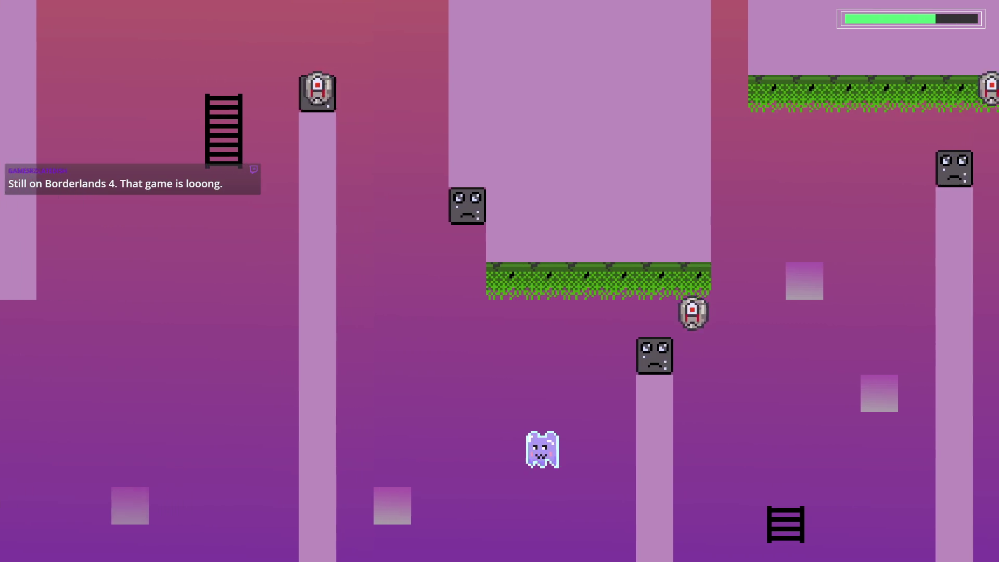
{"action": "key", "text": "Left"}
{"action": "key", "text": "space"}
{"action": "key", "text": "Right"}
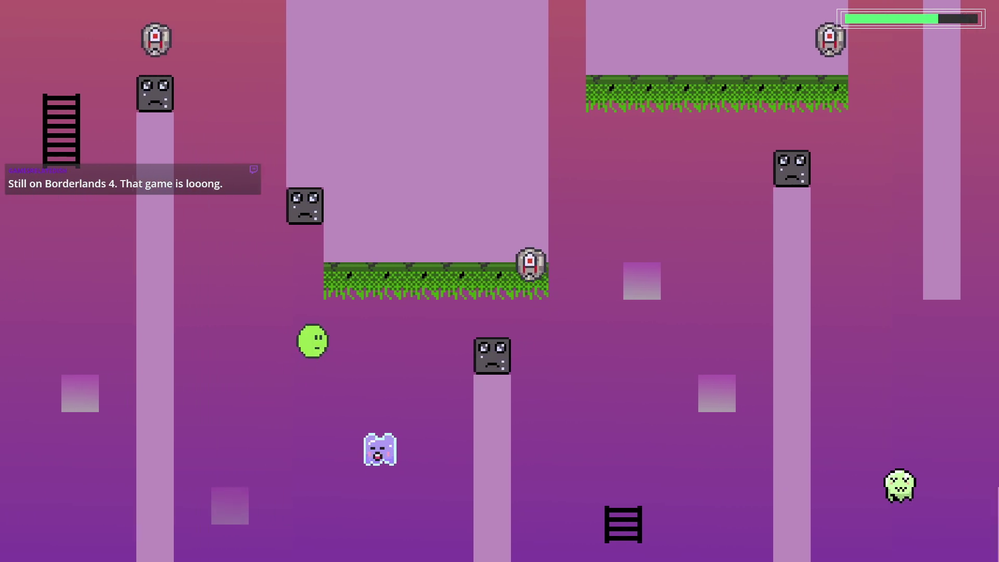
{"action": "key", "text": "Right"}
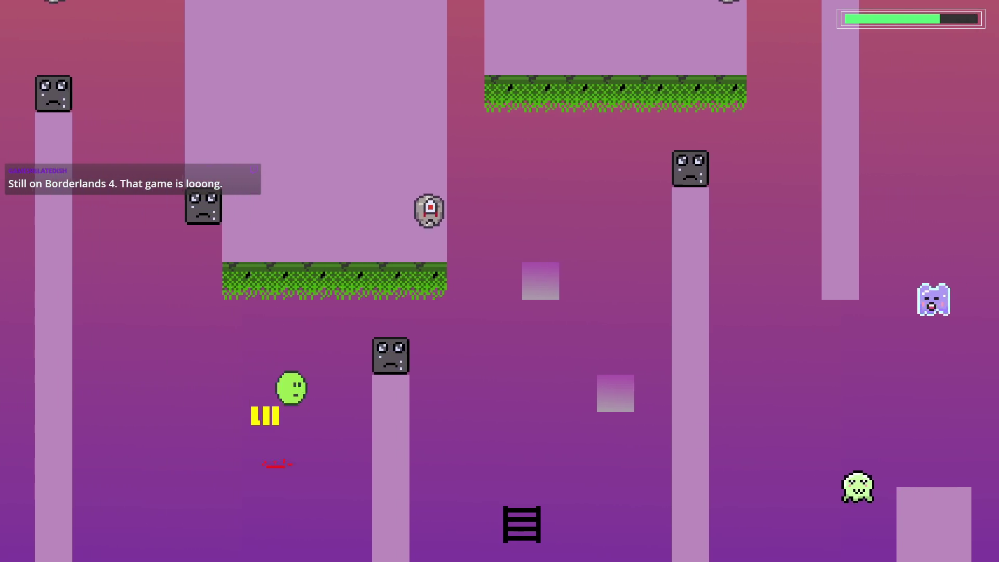
{"action": "key", "text": "space"}
{"action": "key", "text": "space"}
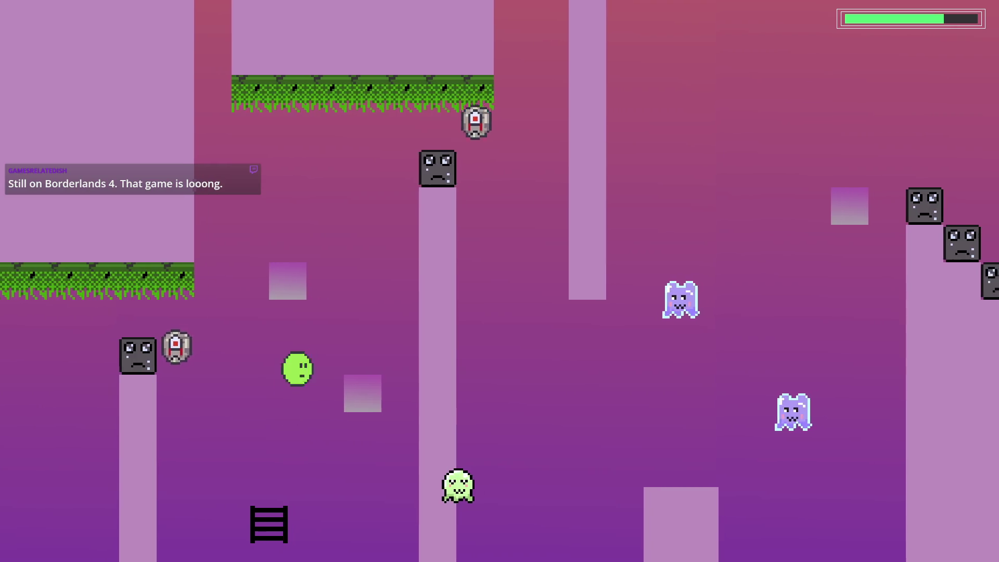
{"action": "key", "text": "space"}
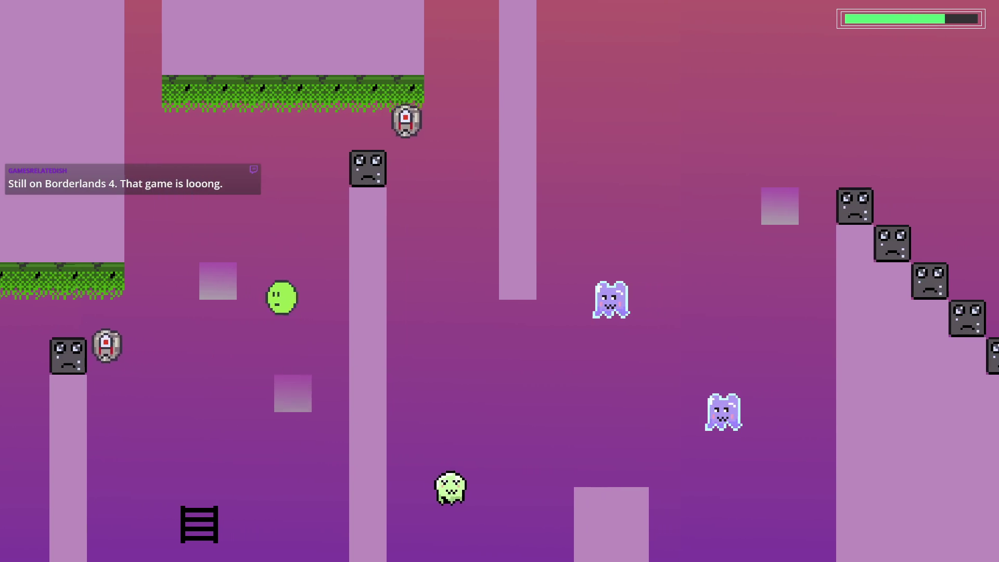
{"action": "key", "text": "Left"}
{"action": "key", "text": "space"}
{"action": "key", "text": "Right"}
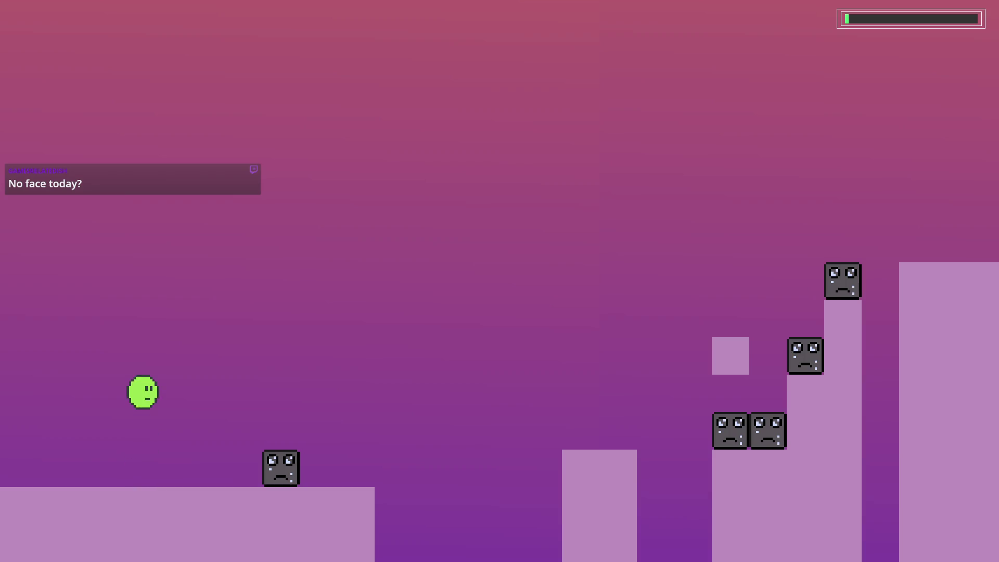
- Land the slime, climb near the column, and jump across the gaps past the pillars
{"action": "key", "text": "Left"}
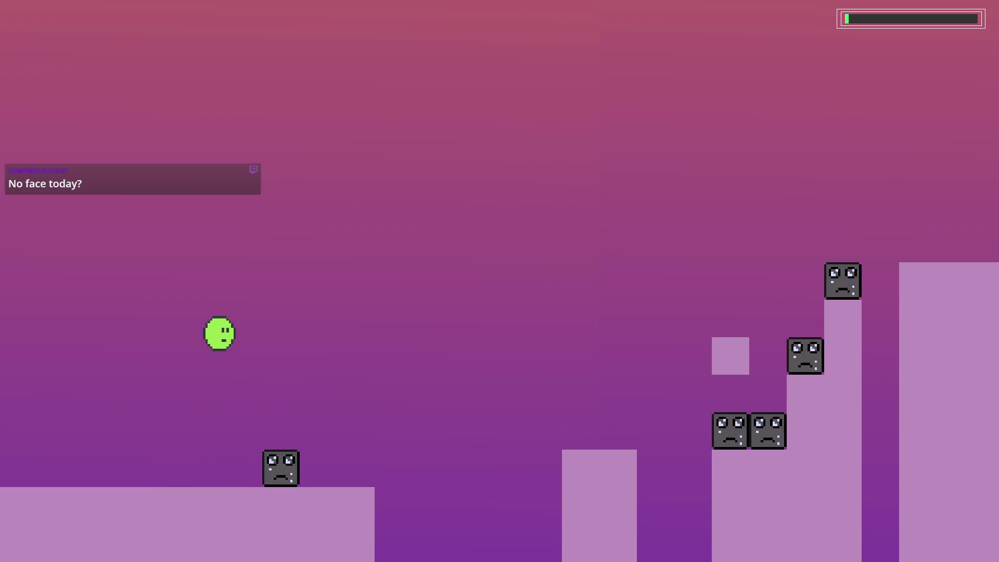
{"action": "key", "text": "Right"}
{"action": "key", "text": "space"}
{"action": "key", "text": "space"}
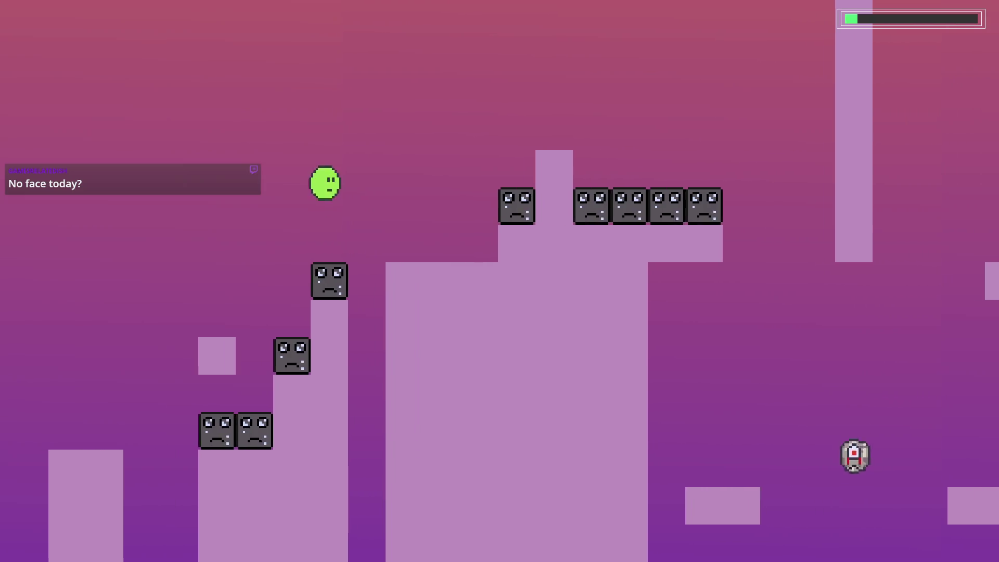
{"action": "key", "text": "Right"}
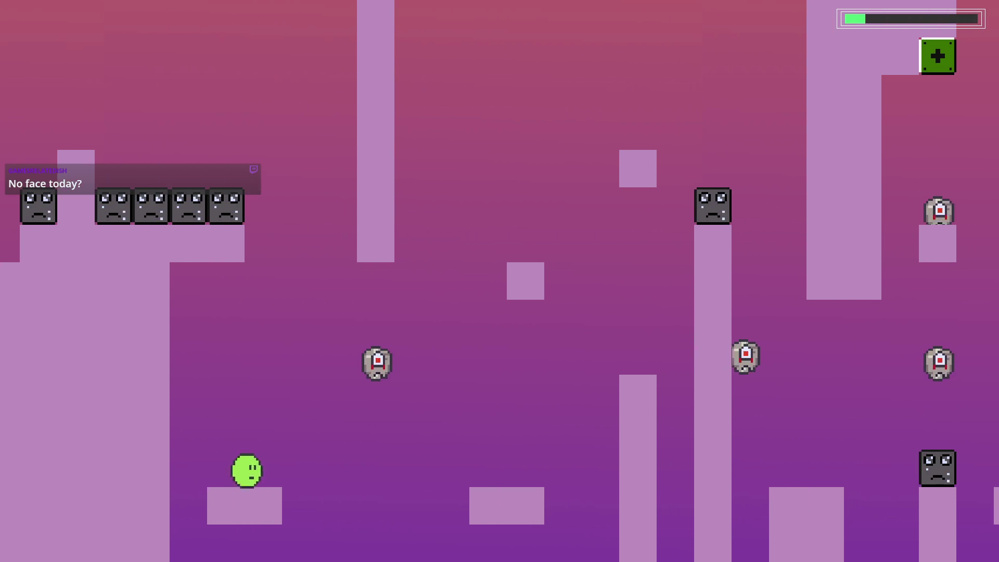
{"action": "key", "text": "space"}
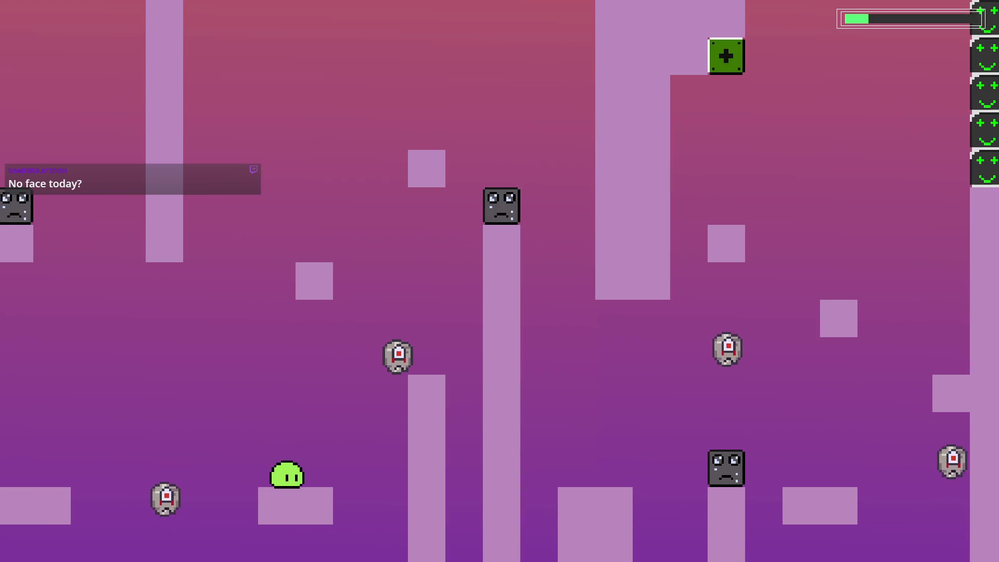
{"action": "key", "text": "space"}
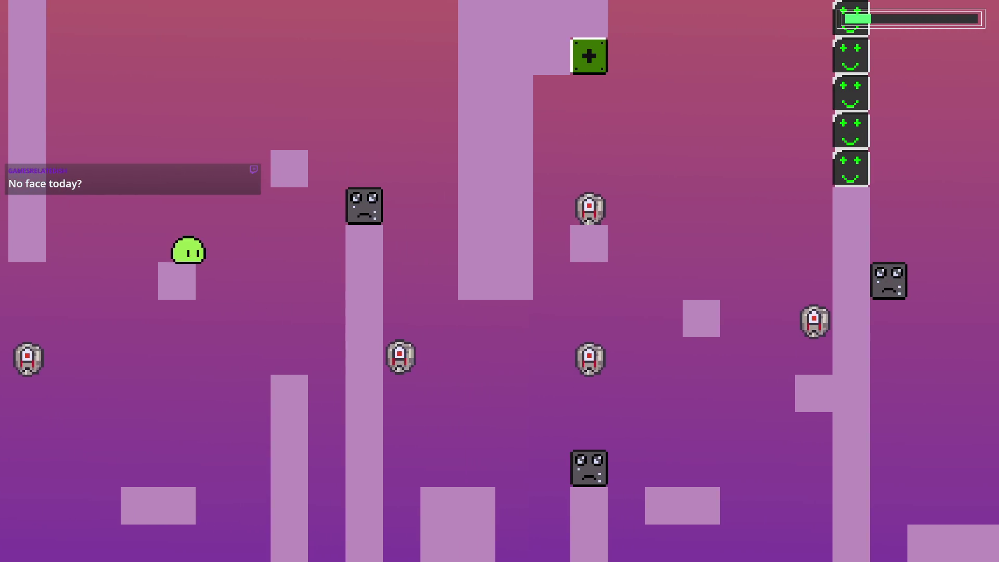
{"action": "key", "text": "space"}
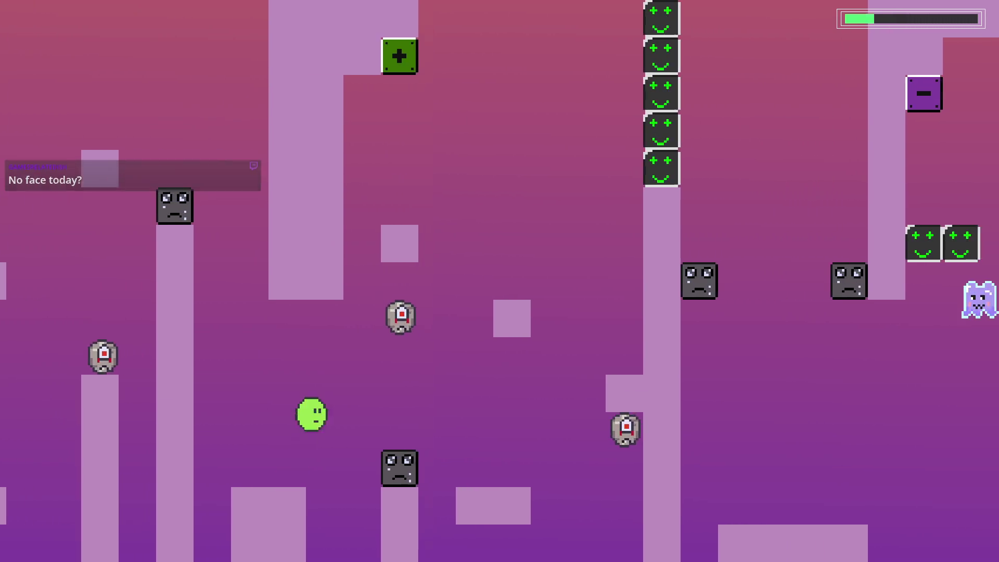
{"action": "key", "text": "space"}
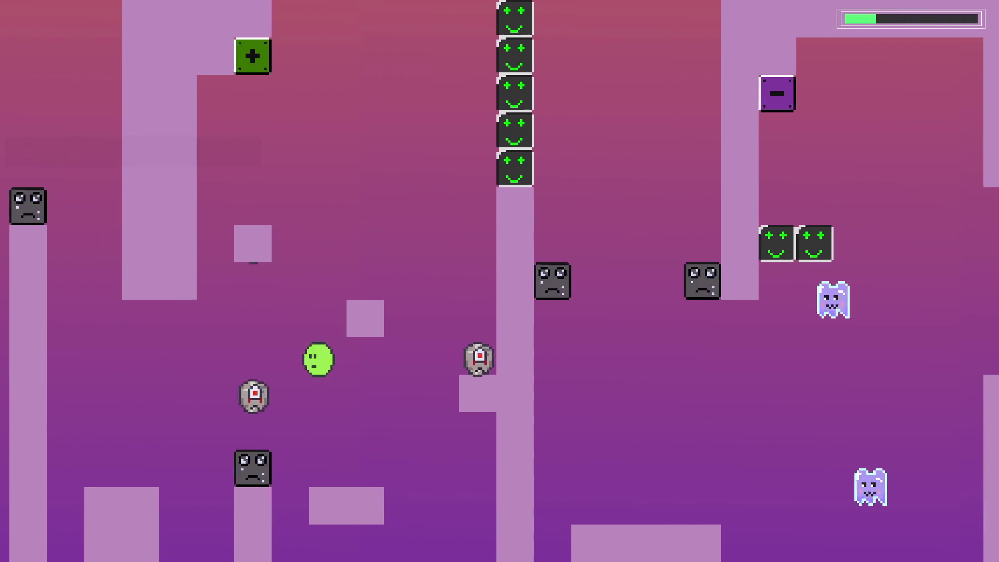
{"action": "key", "text": "space"}
- Jump up from the low area, toggle the smiley-block switch on and off, and drop to the floor
{"action": "key", "text": "space"}
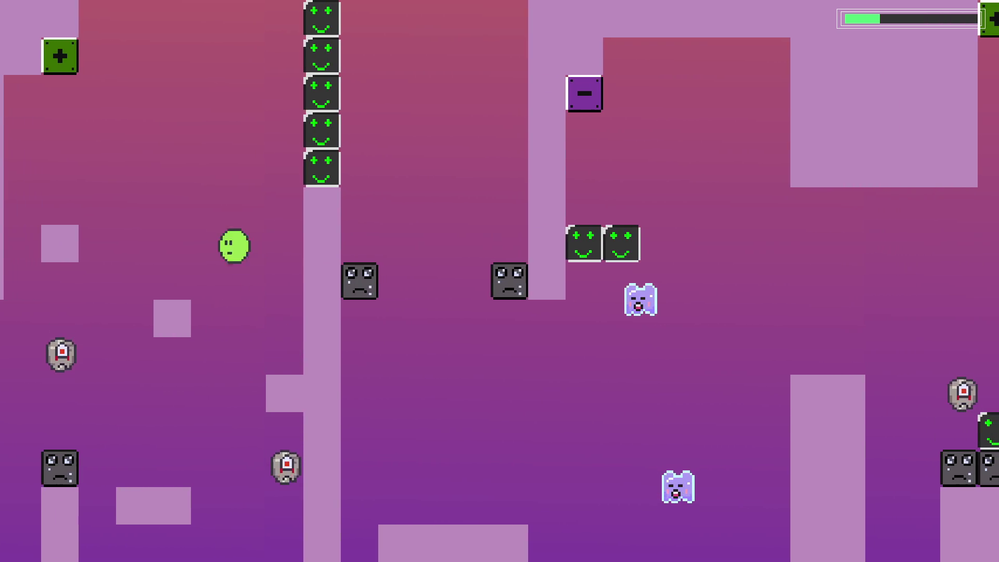
{"action": "key", "text": "space"}
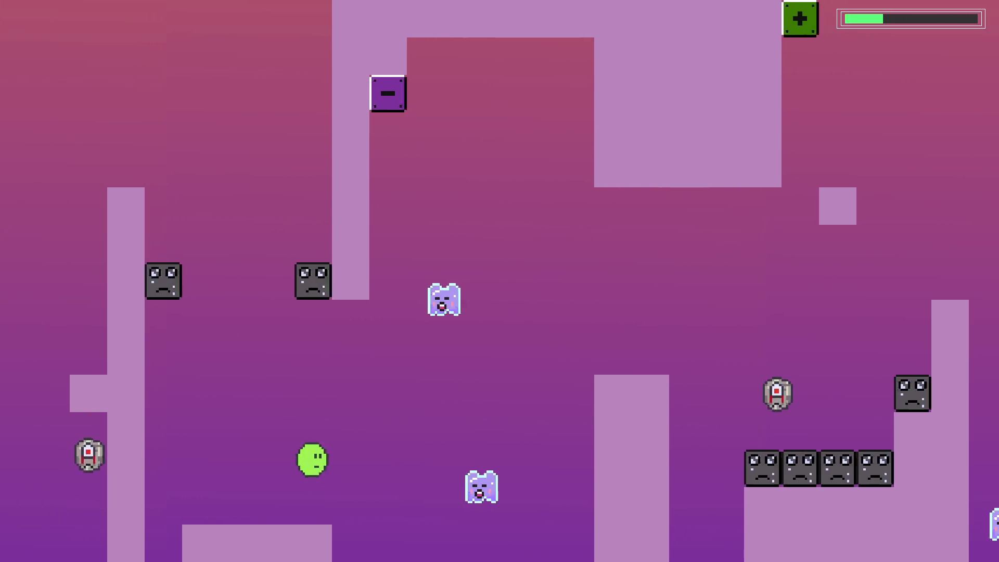
{"action": "key", "text": "space"}
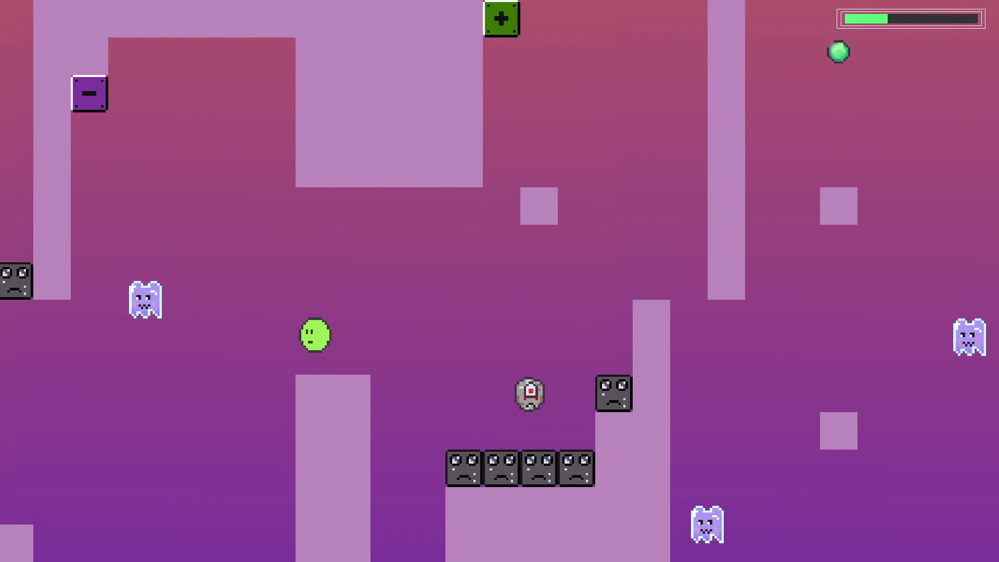
{"action": "key", "text": "space"}
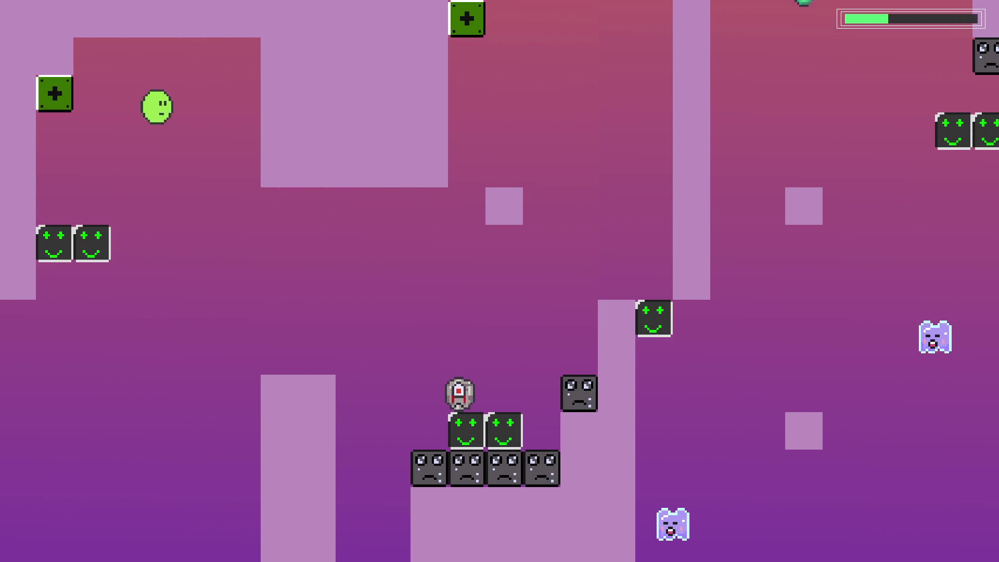
{"action": "key", "text": "space"}
{"action": "key", "text": "space"}
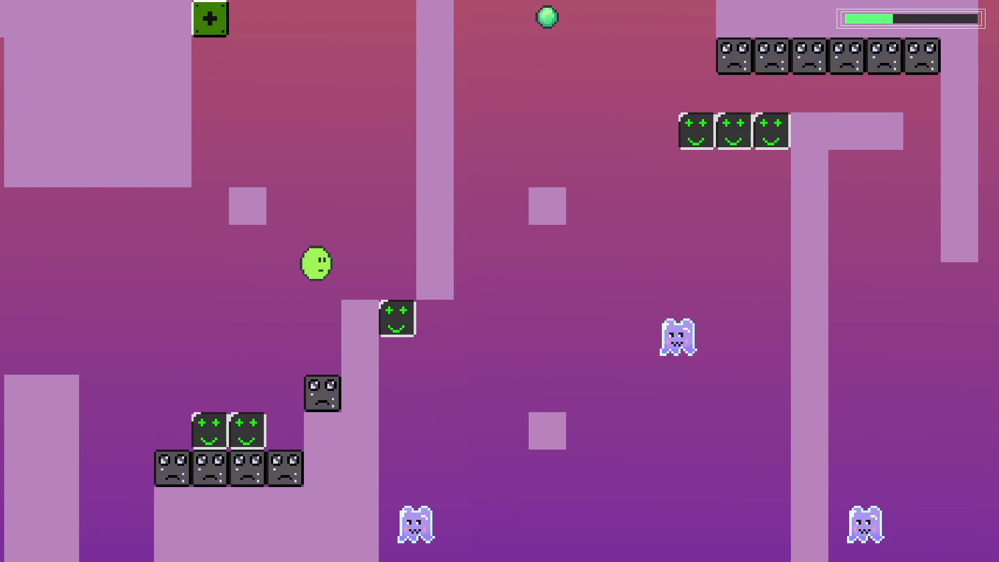
{"action": "key", "text": "space"}
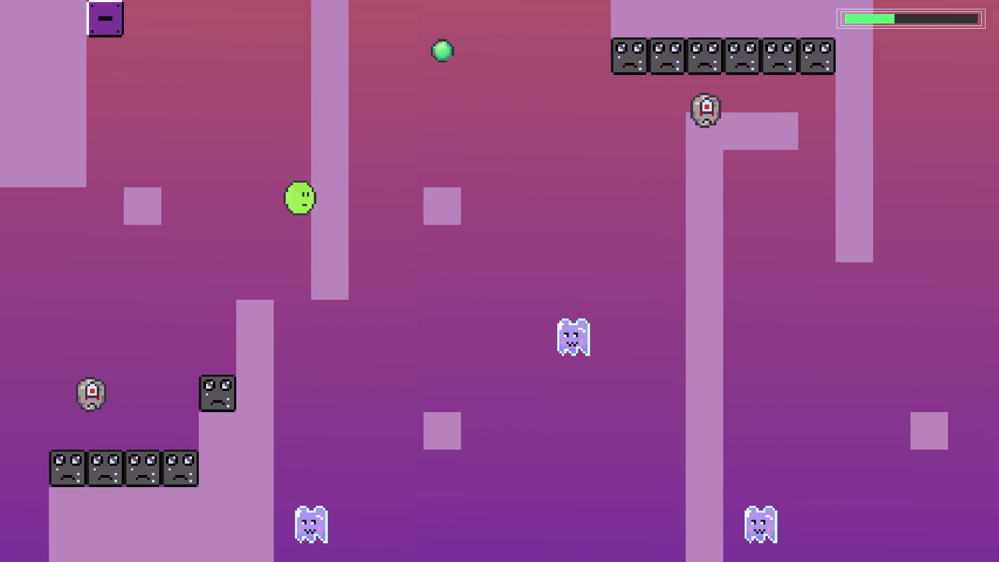
{"action": "key", "text": "space"}
{"action": "key", "text": "space"}
{"action": "key", "text": "space"}
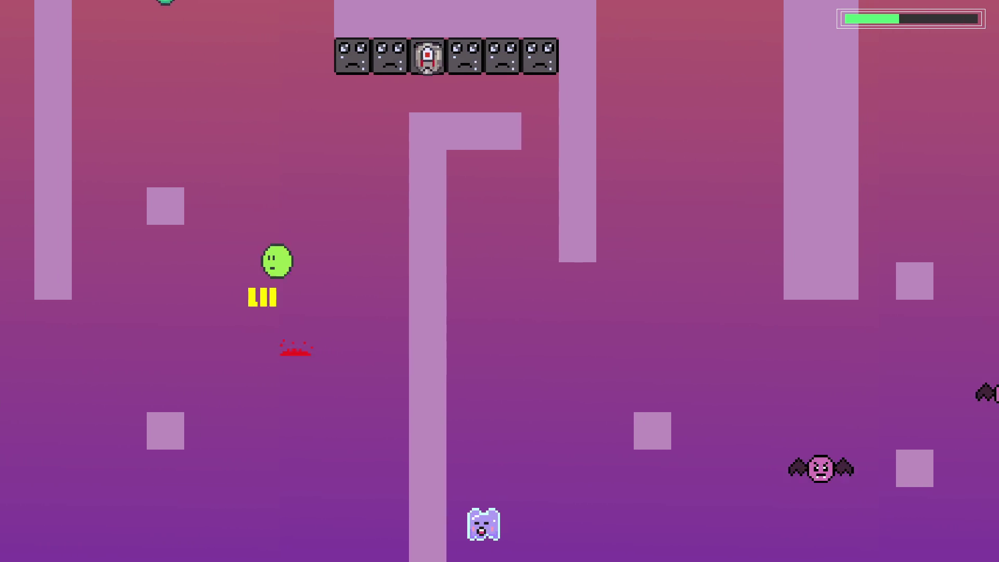
{"action": "key", "text": "space"}
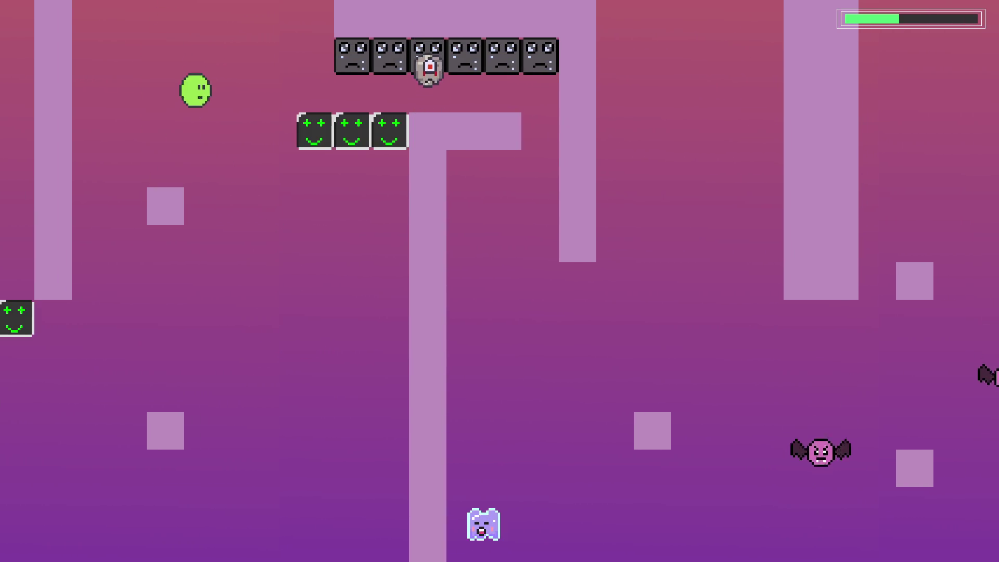
{"action": "key", "text": "space"}
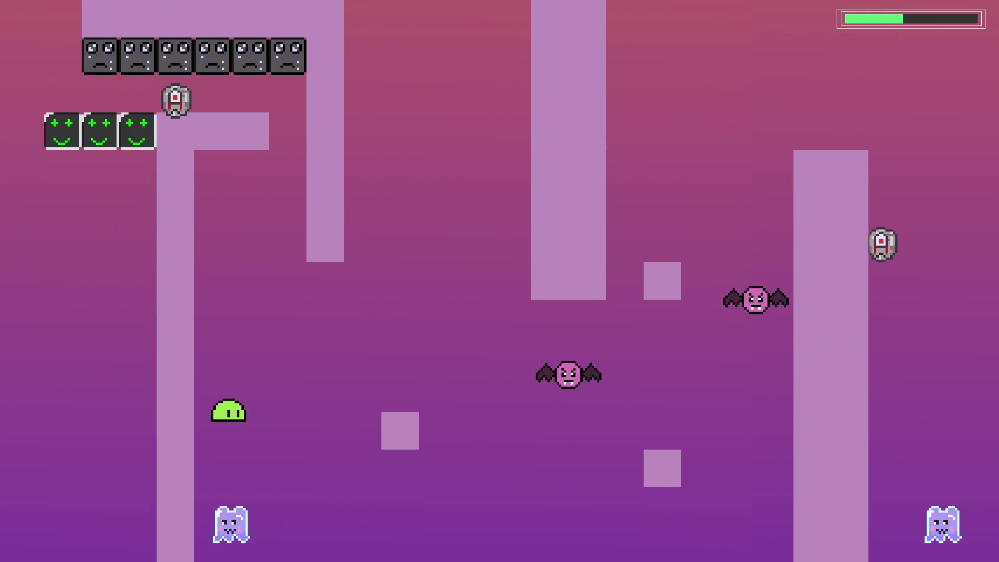
- Jump onto the bat to defeat it, then hop across the small and wide blocks to the tall pillar
{"action": "key", "text": "space"}
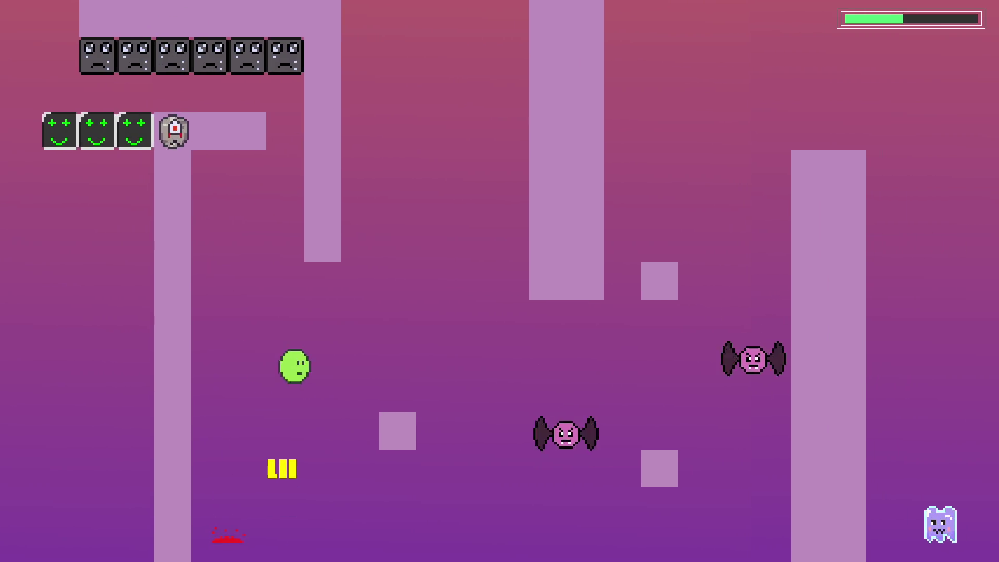
{"action": "key", "text": "space"}
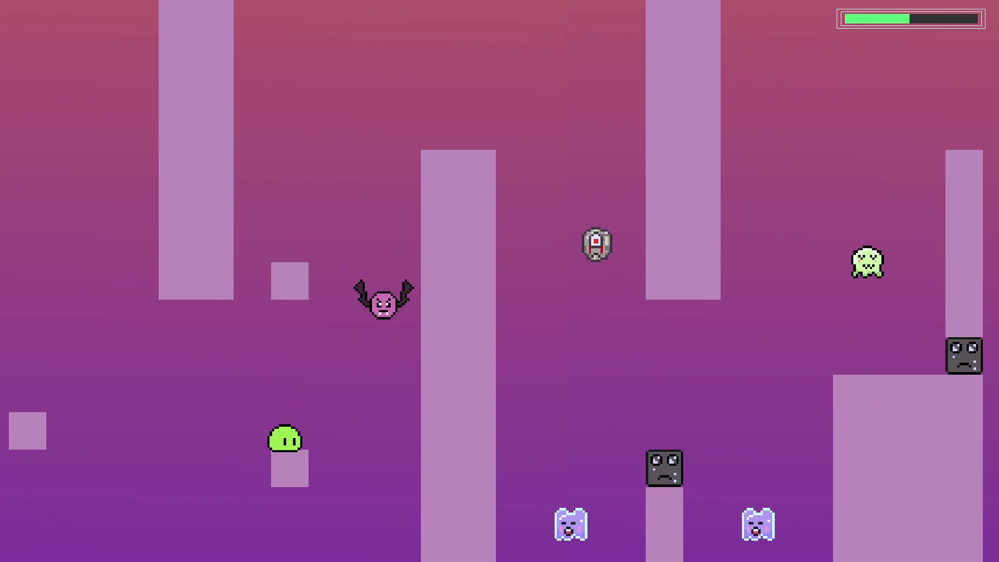
{"action": "key", "text": "space"}
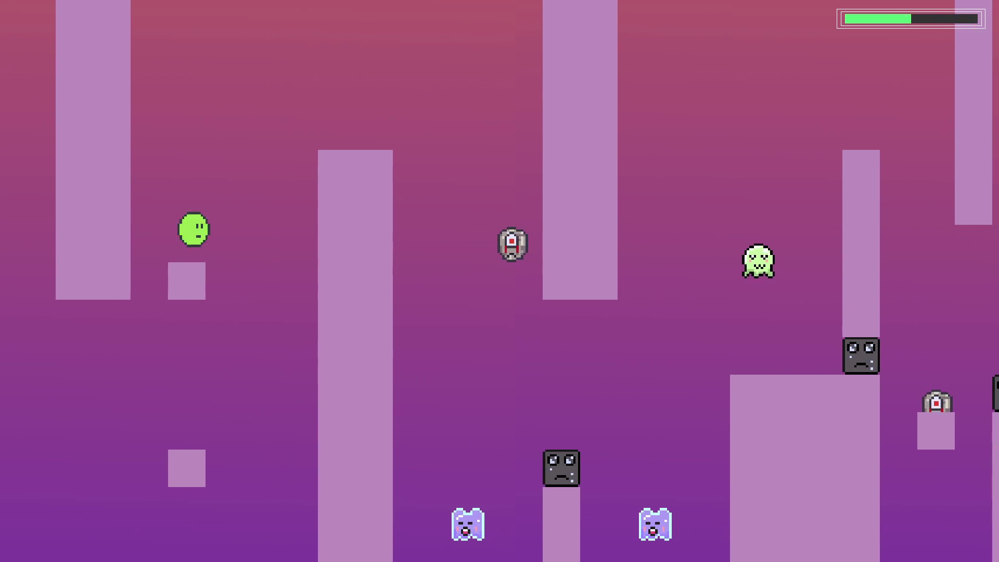
{"action": "key", "text": "space"}
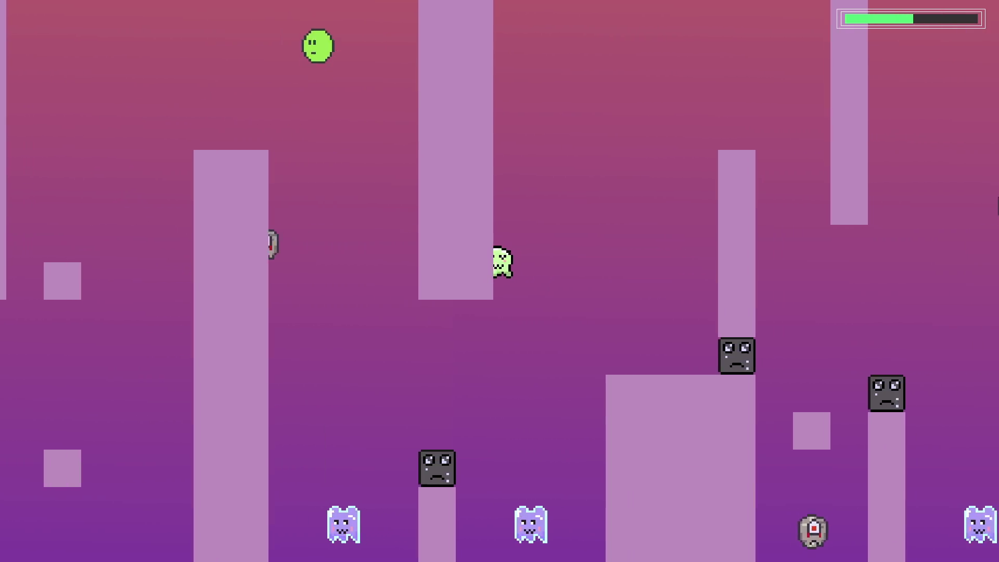
{"action": "key", "text": "space"}
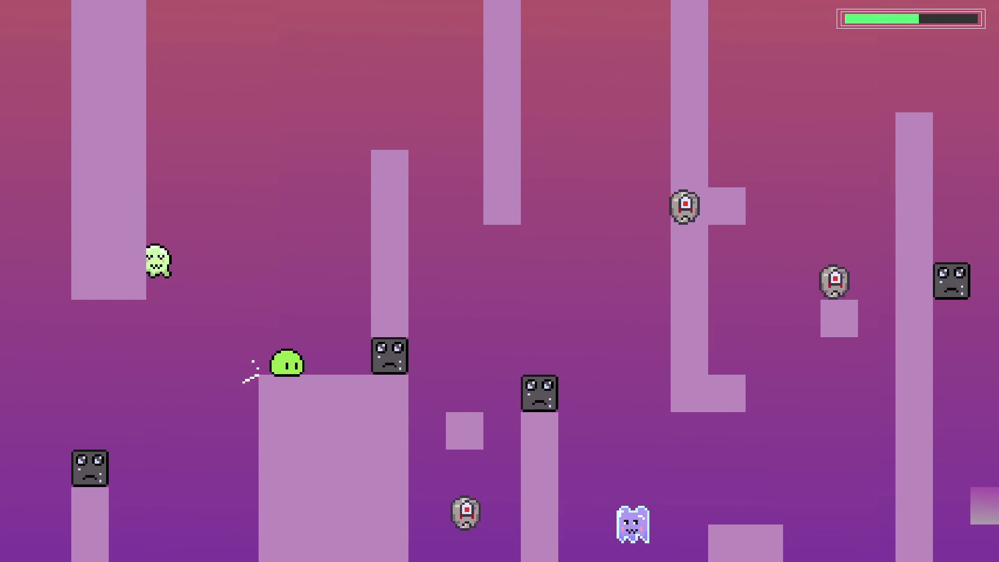
{"action": "key", "text": "space"}
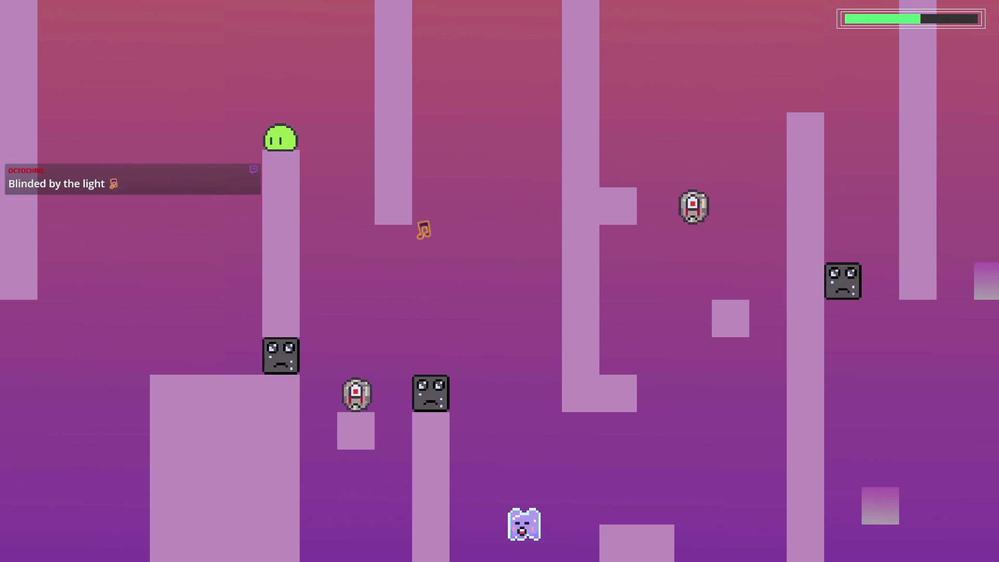
{"action": "key", "text": "space"}
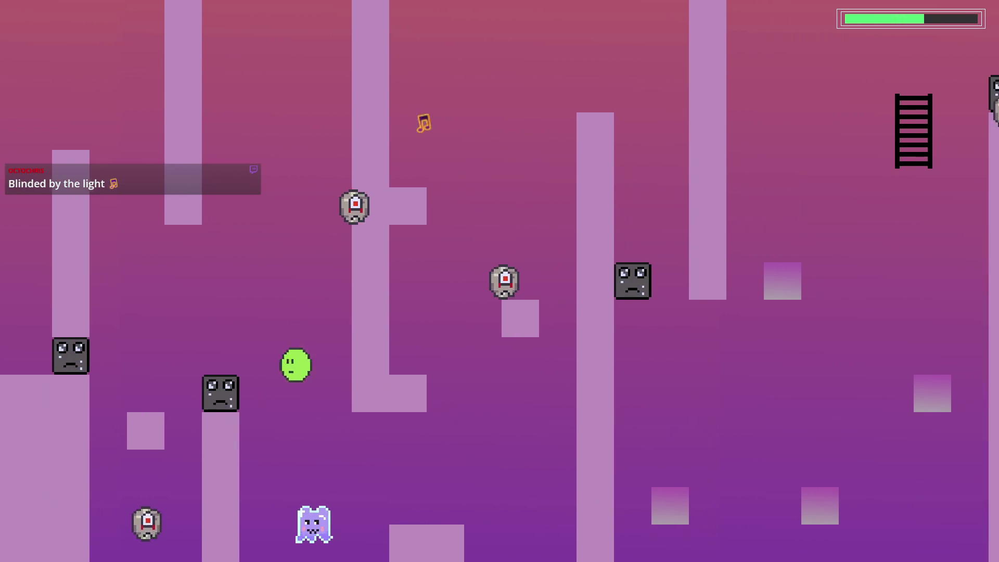
{"action": "key", "text": "space"}
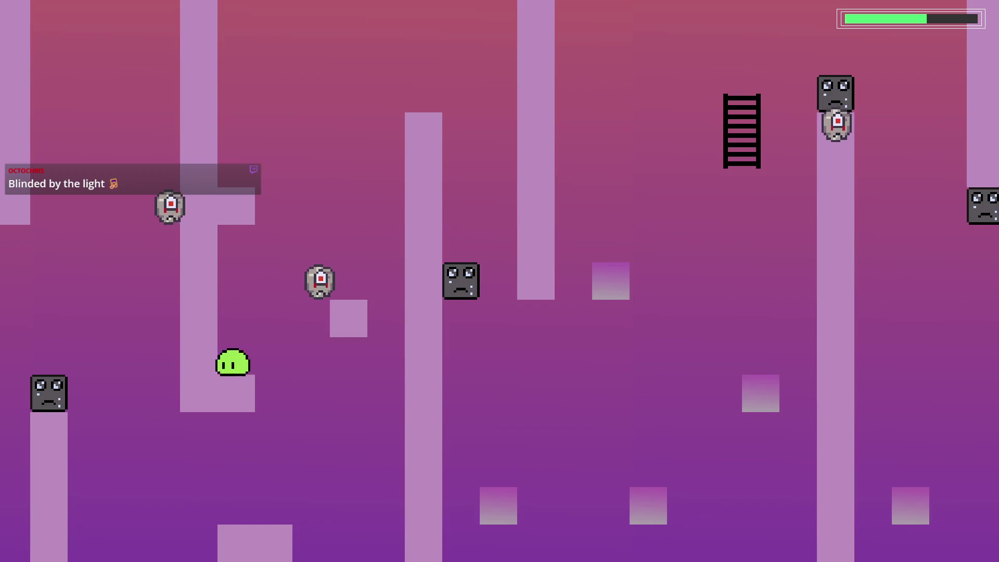
- Continue right beneath the grass platforms and run the slime past the block staircase
{"action": "key", "text": "Right"}
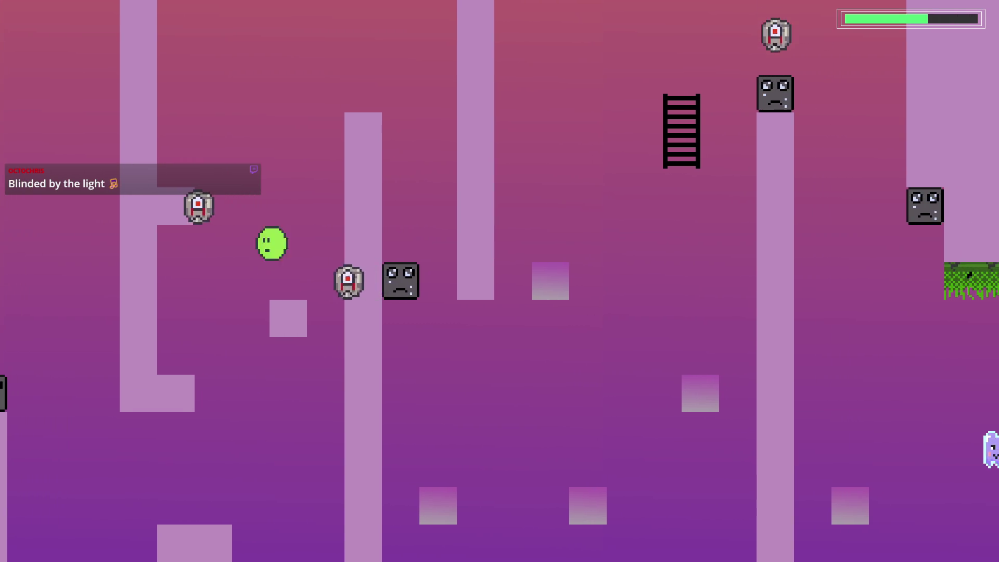
{"action": "key", "text": "Right"}
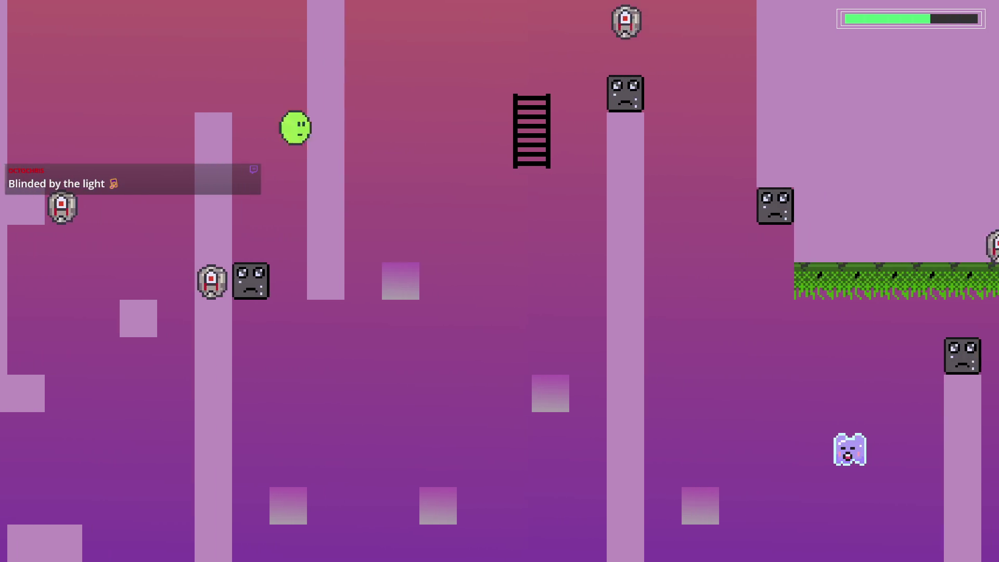
{"action": "key", "text": "space"}
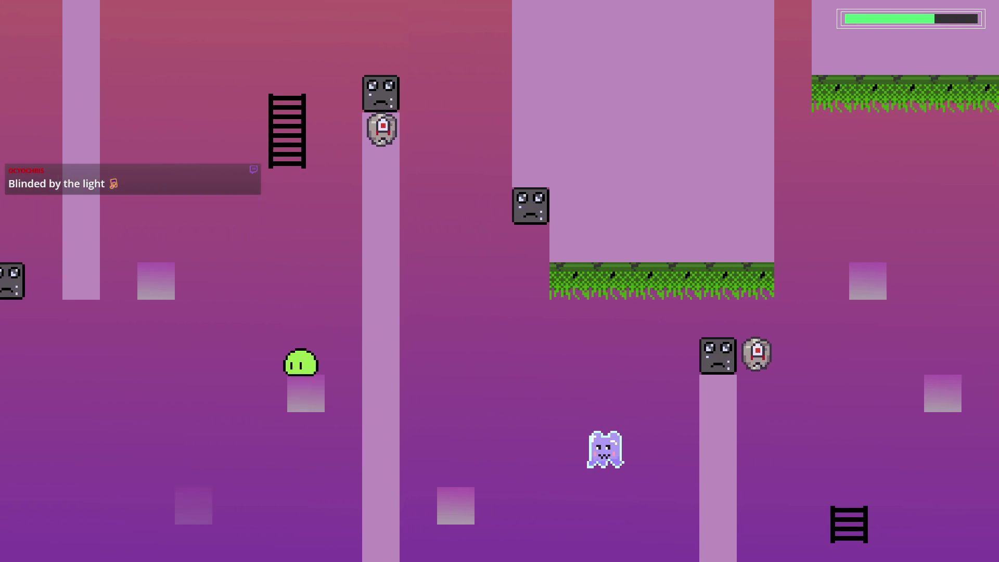
{"action": "key", "text": "space"}
{"action": "key", "text": "Left"}
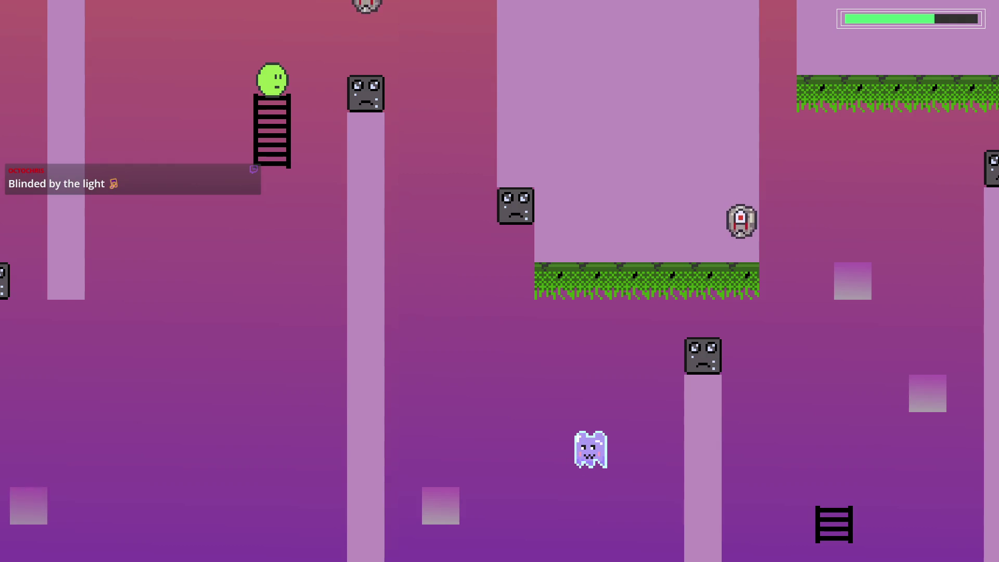
{"action": "key", "text": "Right"}
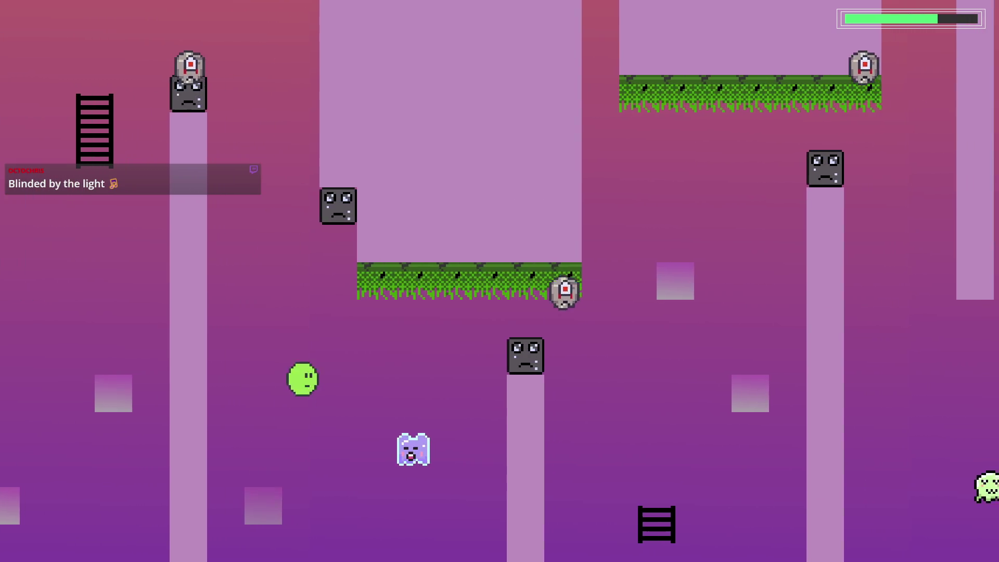
{"action": "key", "text": "space"}
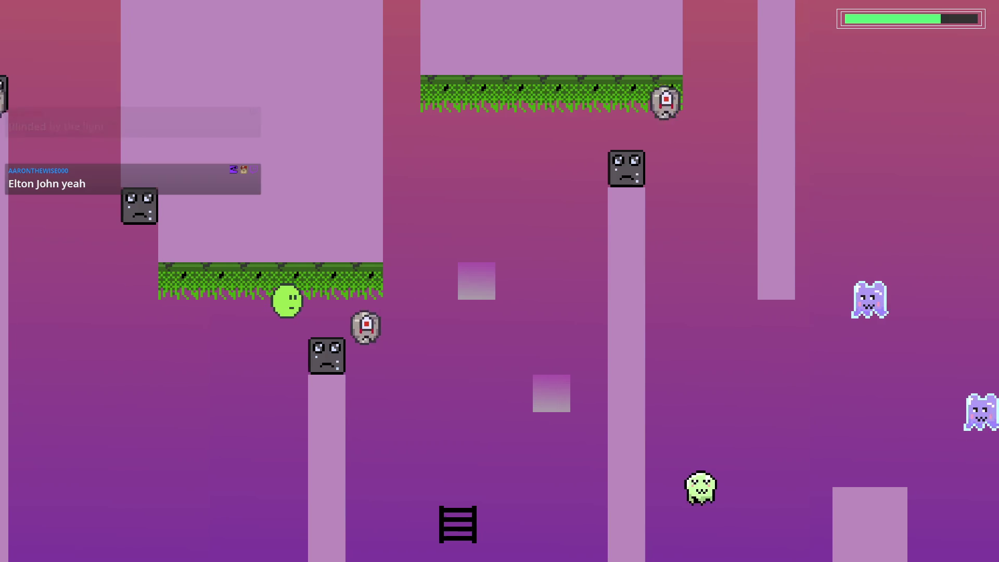
{"action": "key", "text": "Right"}
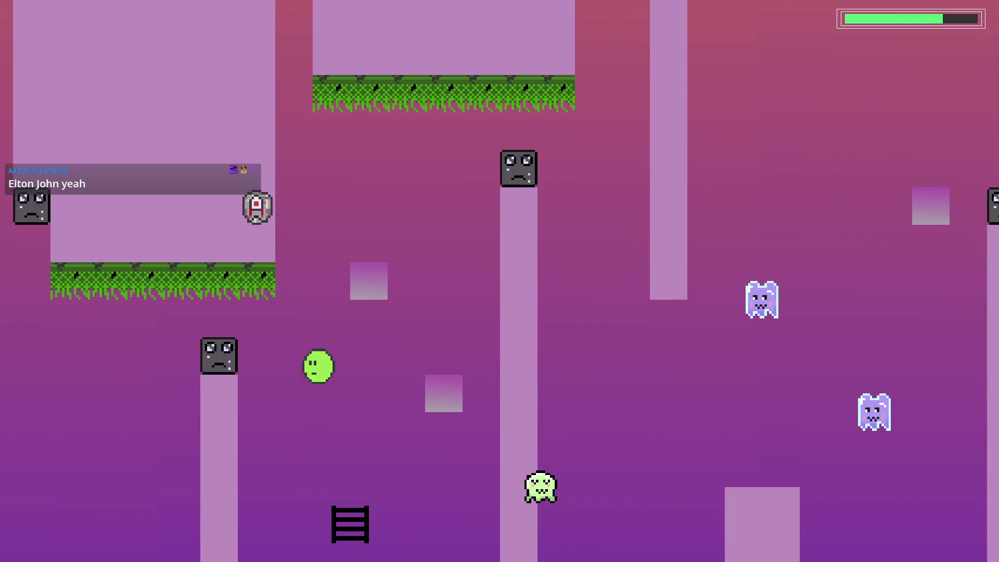
{"action": "key", "text": "space"}
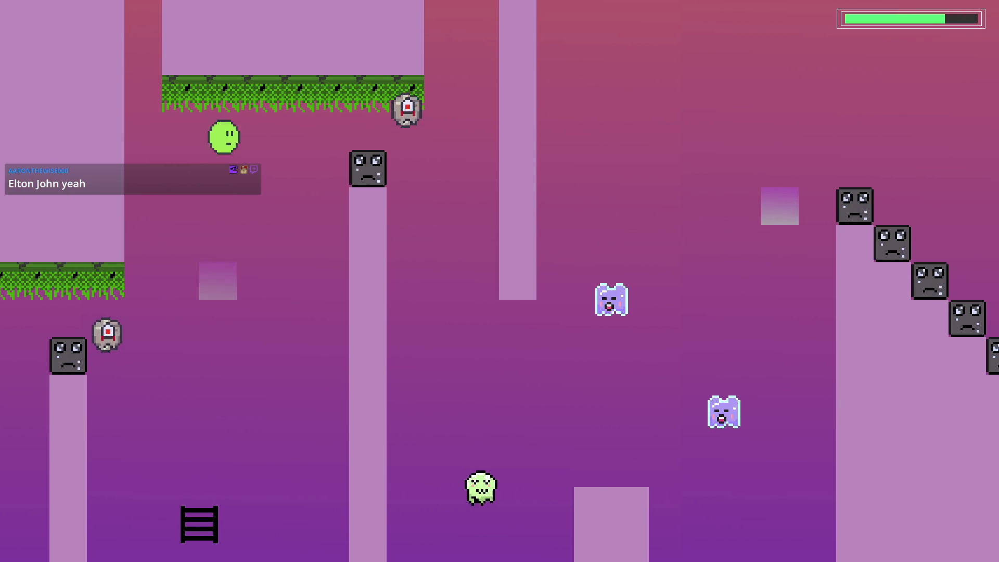
{"action": "key", "text": "Right"}
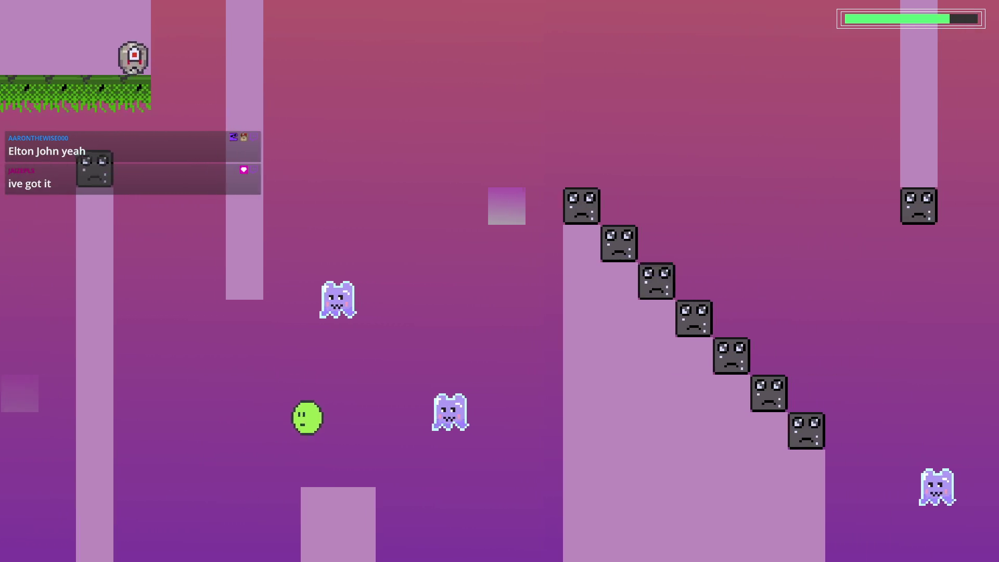
{"action": "key", "text": "space"}
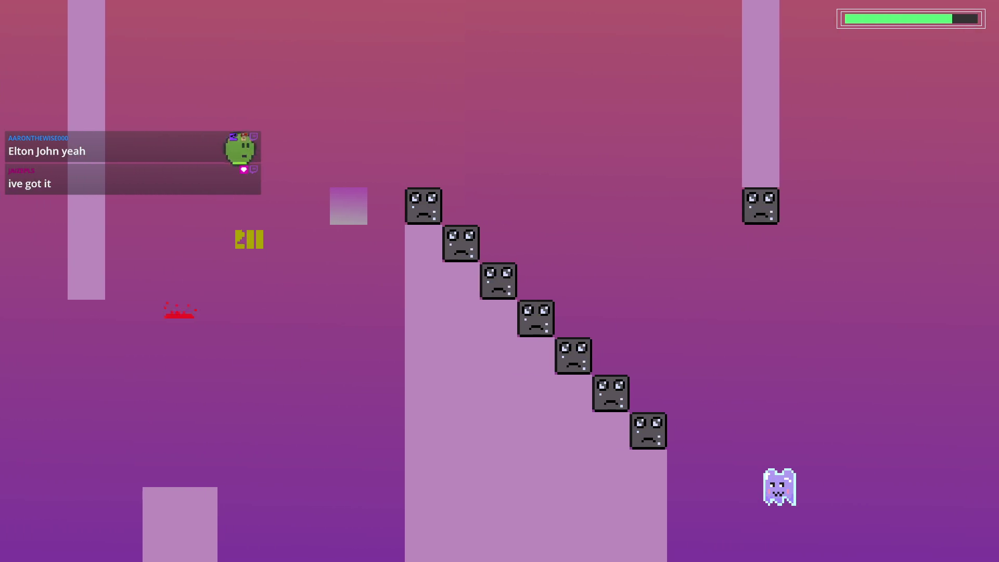
{"action": "key", "text": "Right"}
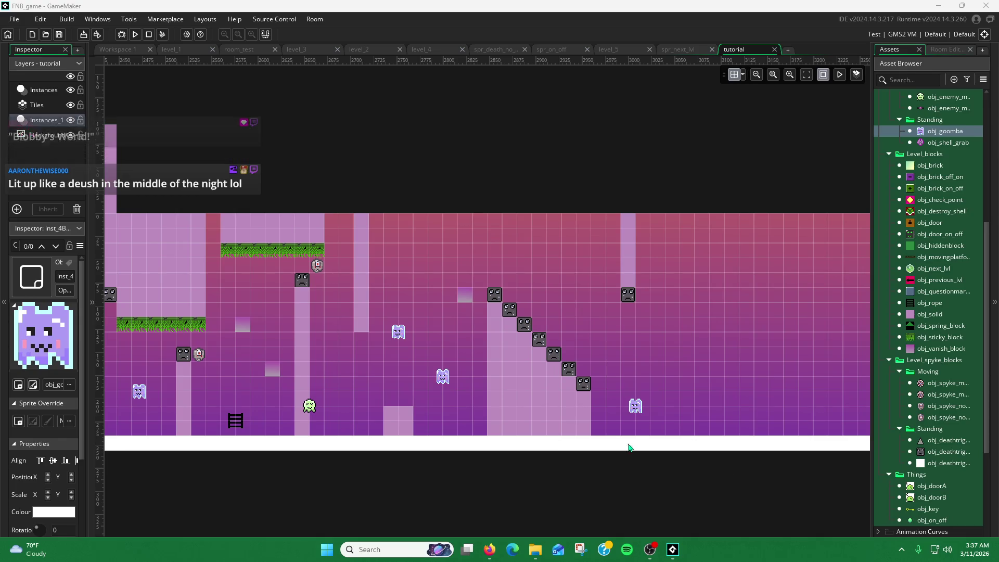
- Return to the room editor, scroll left to the earlier section, and select a floating spike
{"action": "left_click", "coordinate": [648, 380]}
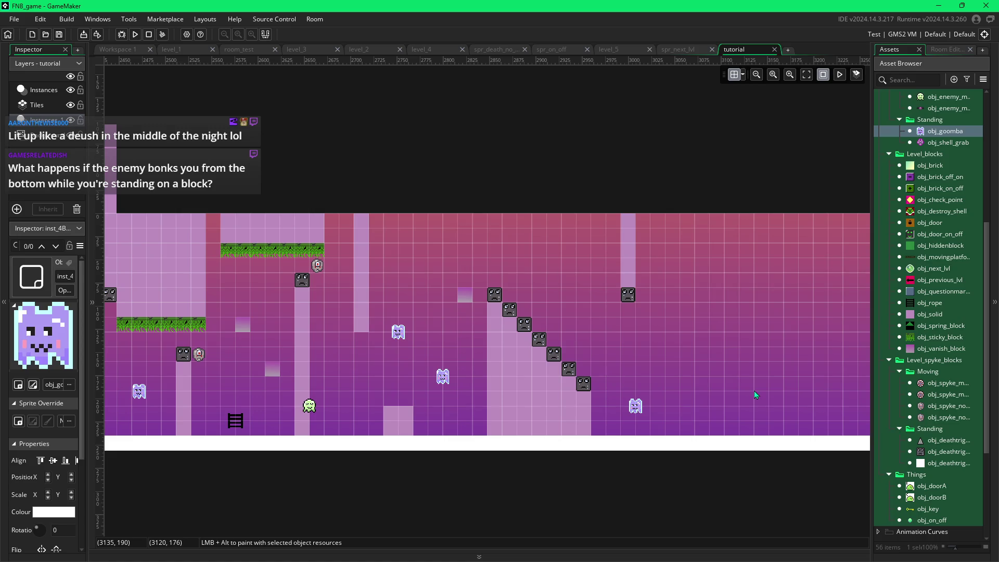
{"action": "scroll", "coordinate": [546, 354], "scroll_direction": "left", "scroll_amount": 5}
{"action": "scroll", "coordinate": [499, 358], "scroll_direction": "left", "scroll_amount": 1}
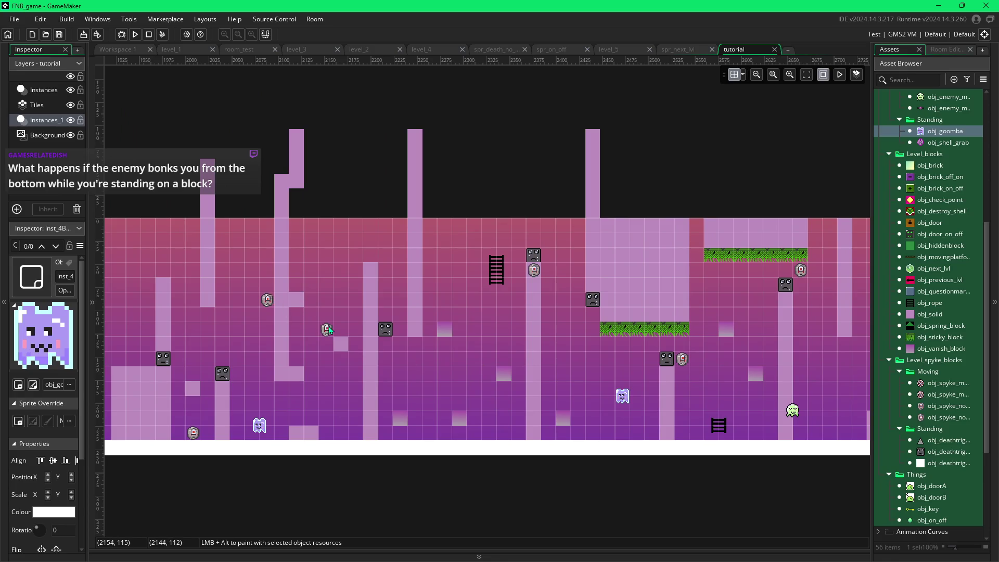
{"action": "left_click", "coordinate": [327, 329]}
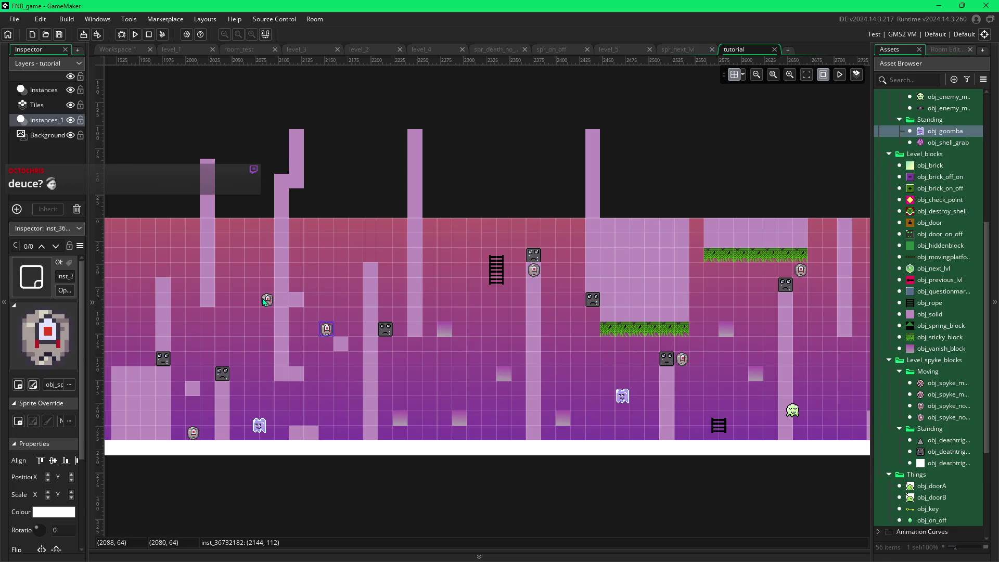
{"action": "left_click", "coordinate": [923, 407]}
{"action": "left_click", "coordinate": [918, 395]}
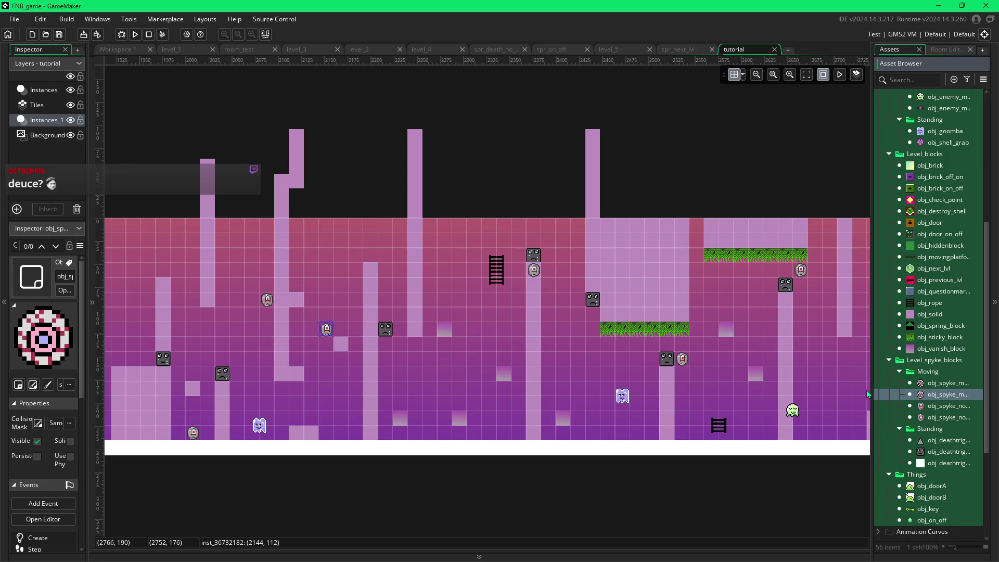
{"action": "left_click", "coordinate": [460, 295], "text": "alt"}
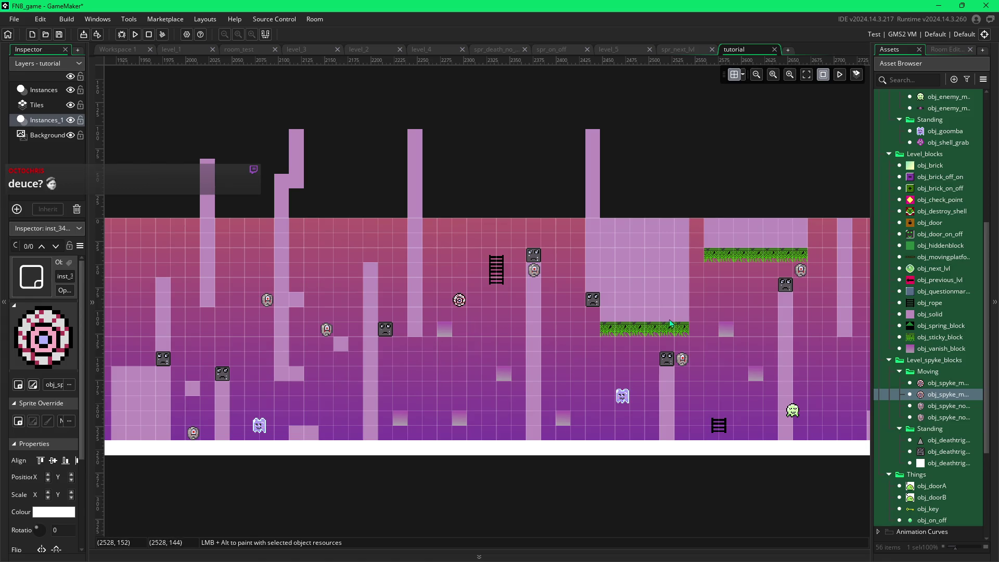
{"action": "key", "text": "Delete"}
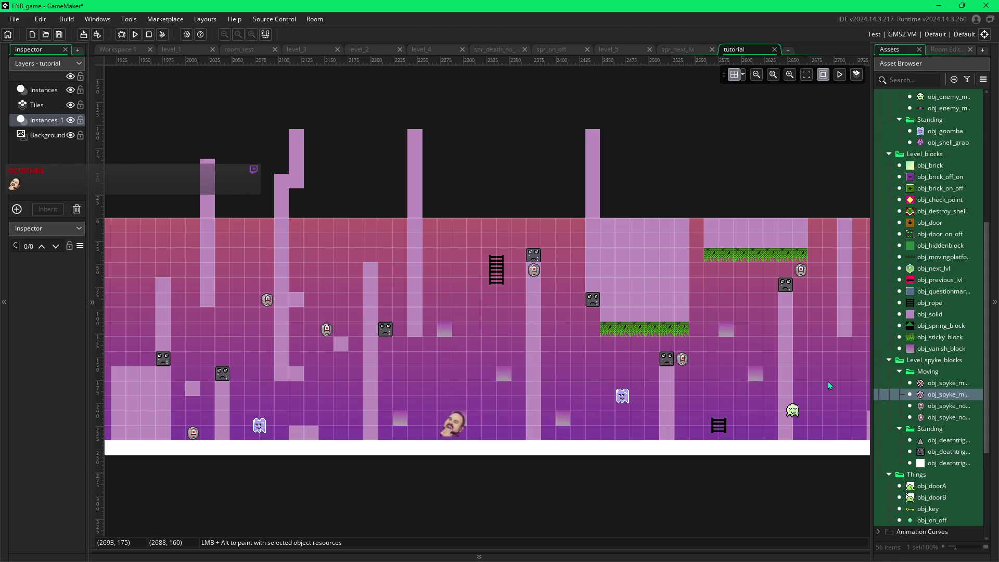
{"action": "left_click", "coordinate": [326, 328]}
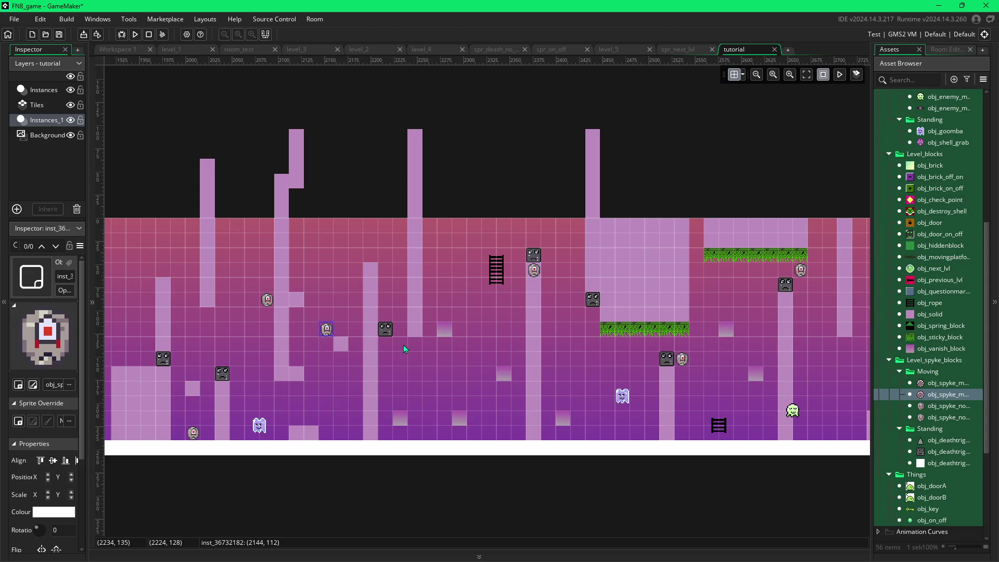
- Scroll right of the staircase, pick obj_sticky_block, and turn off grid snapping
{"action": "scroll", "coordinate": [482, 355], "scroll_direction": "right", "scroll_amount": 10}
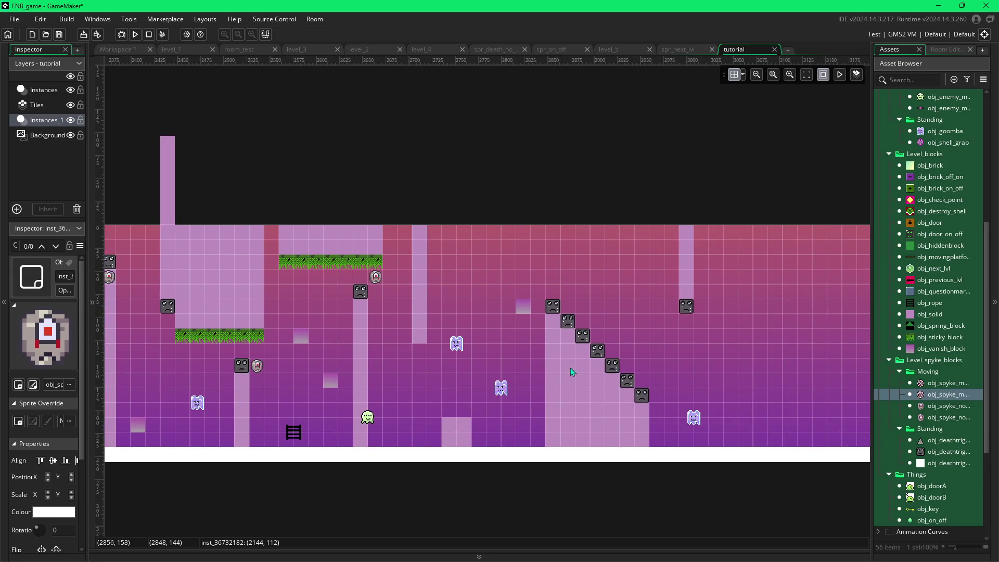
{"action": "scroll", "coordinate": [565, 371], "scroll_direction": "right", "scroll_amount": 2}
{"action": "scroll", "coordinate": [582, 387], "scroll_direction": "right", "scroll_amount": 3}
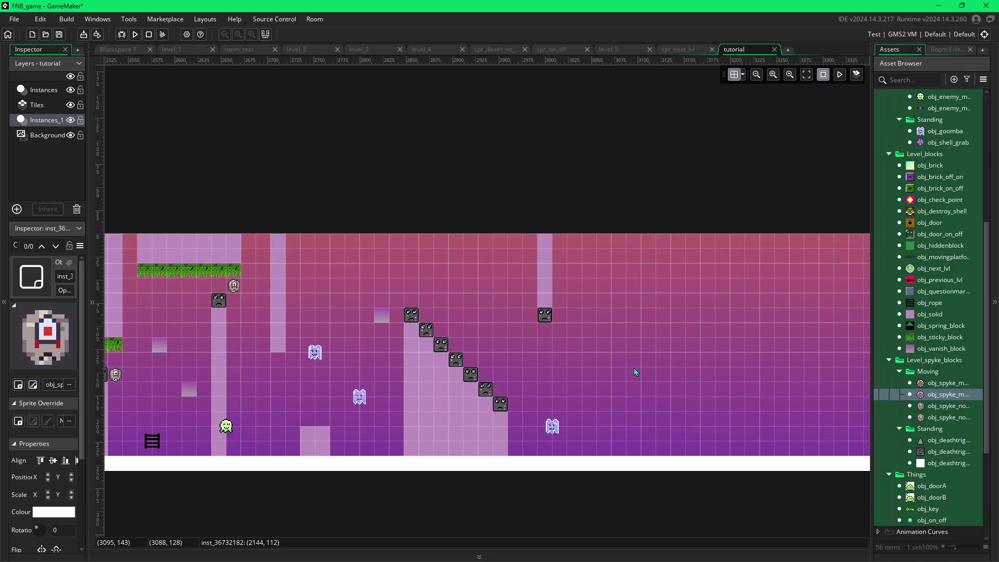
{"action": "left_click", "coordinate": [940, 337]}
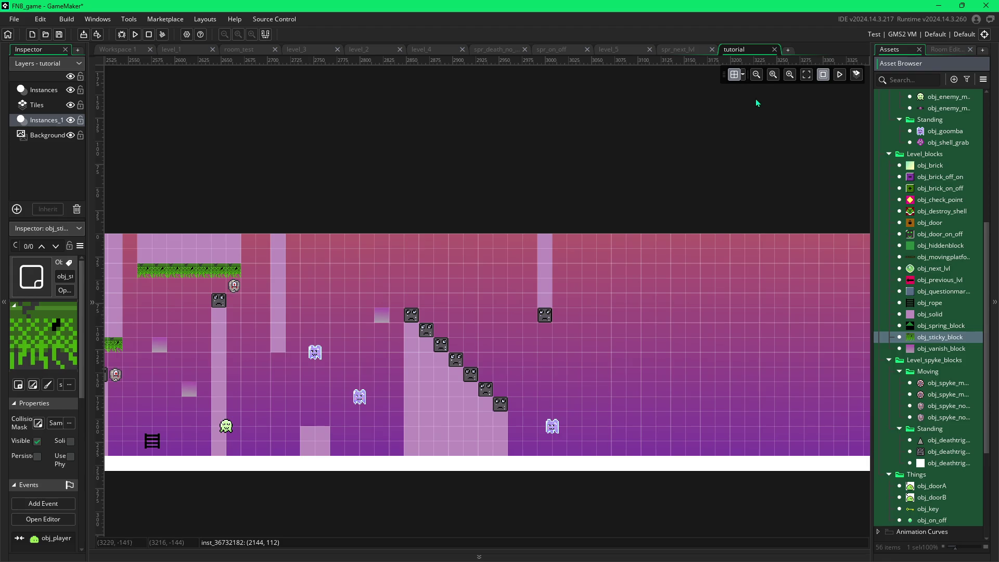
{"action": "left_click", "coordinate": [743, 76]}
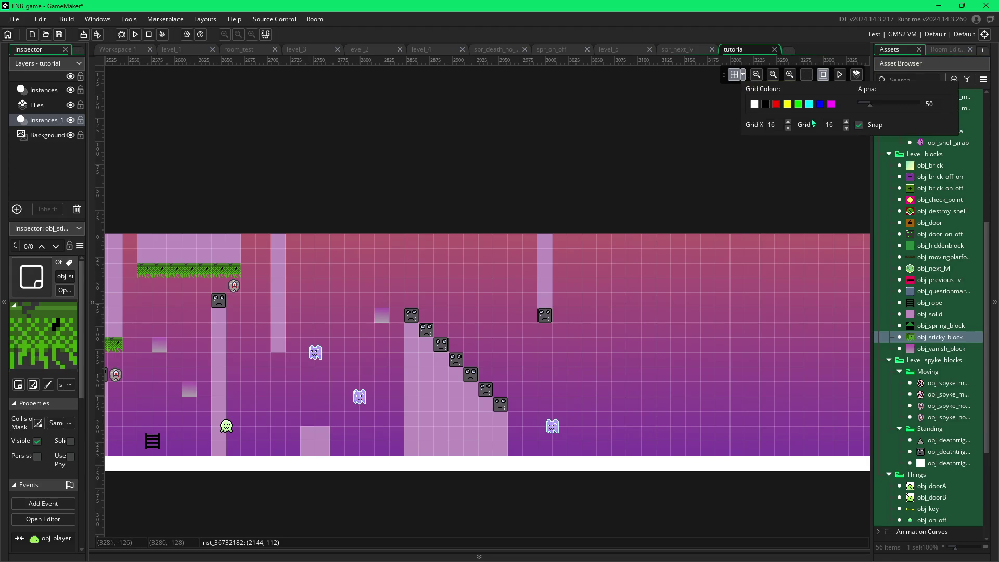
{"action": "left_click", "coordinate": [857, 126]}
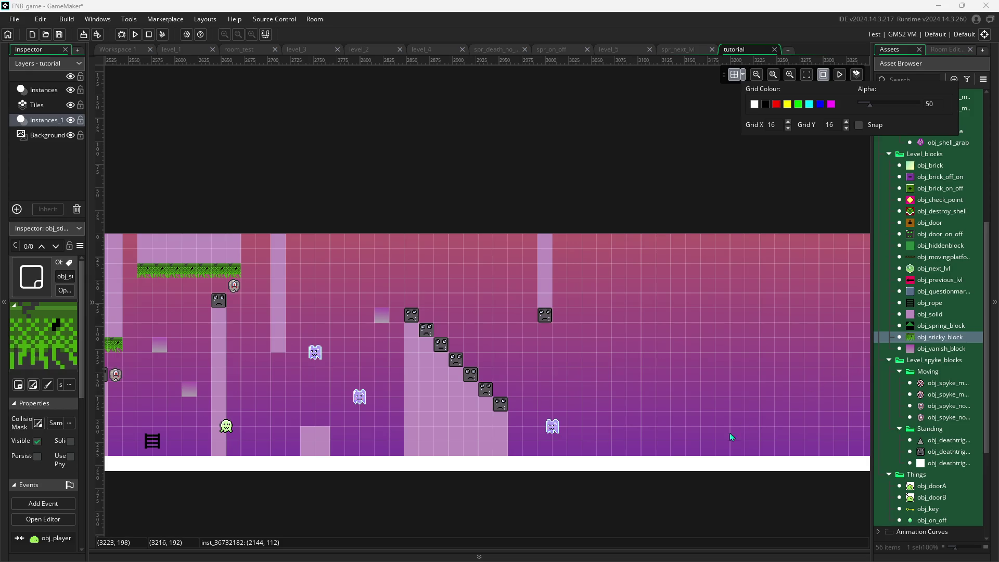
{"action": "left_click", "coordinate": [626, 409]}
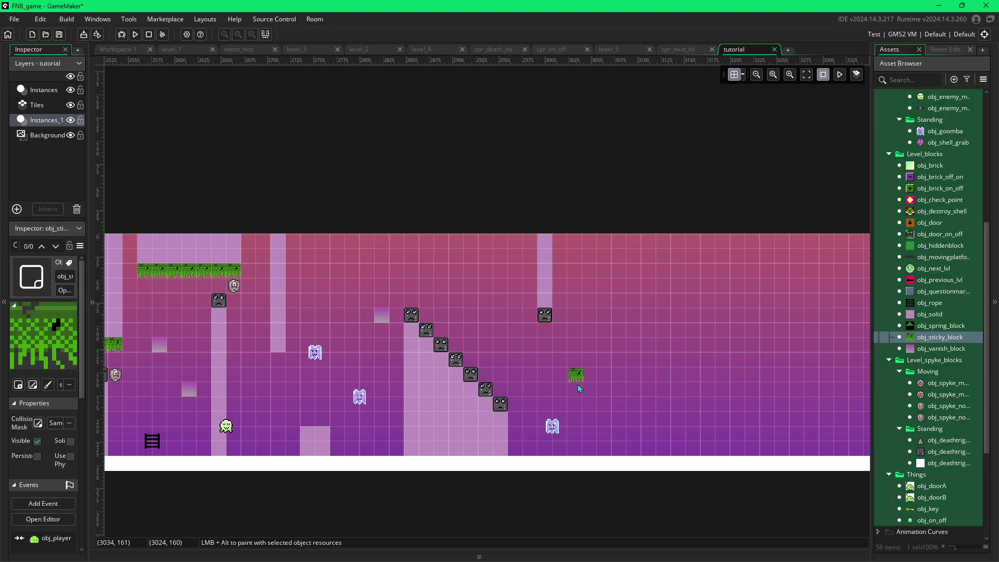
- Place and align a floating row of five sticky grass blocks right of the staircase
{"action": "mouse_move", "coordinate": [574, 383]}
{"action": "left_mouse_down"}
{"action": "mouse_move", "coordinate": [575, 369]}
{"action": "mouse_move", "coordinate": [604, 373]}
{"action": "mouse_move", "coordinate": [579, 365]}
{"action": "mouse_move", "coordinate": [598, 368]}
{"action": "left_mouse_up"}
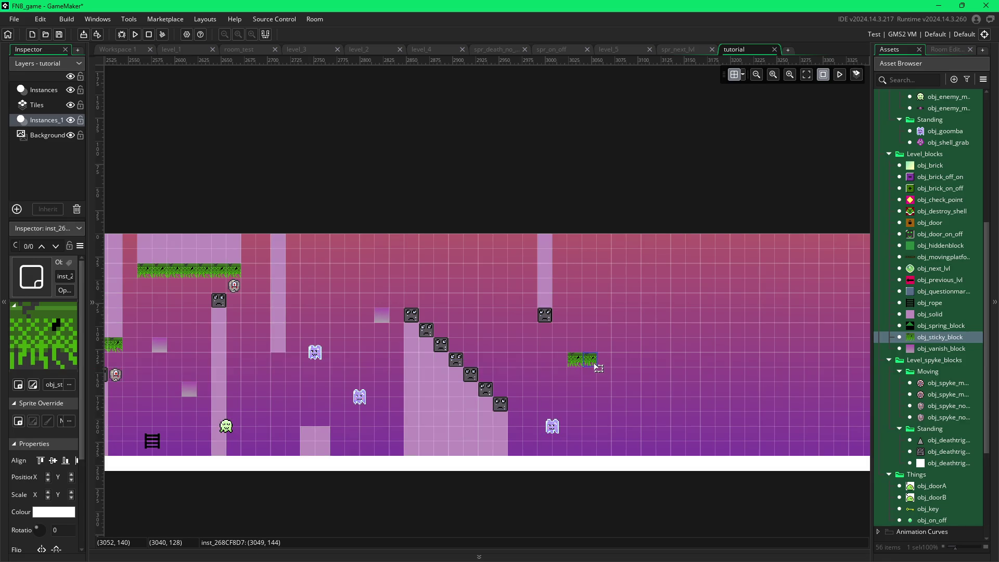
{"action": "scroll", "coordinate": [598, 367], "scroll_direction": "up", "scroll_amount": 5}
{"action": "left_click", "coordinate": [522, 361], "text": "alt"}
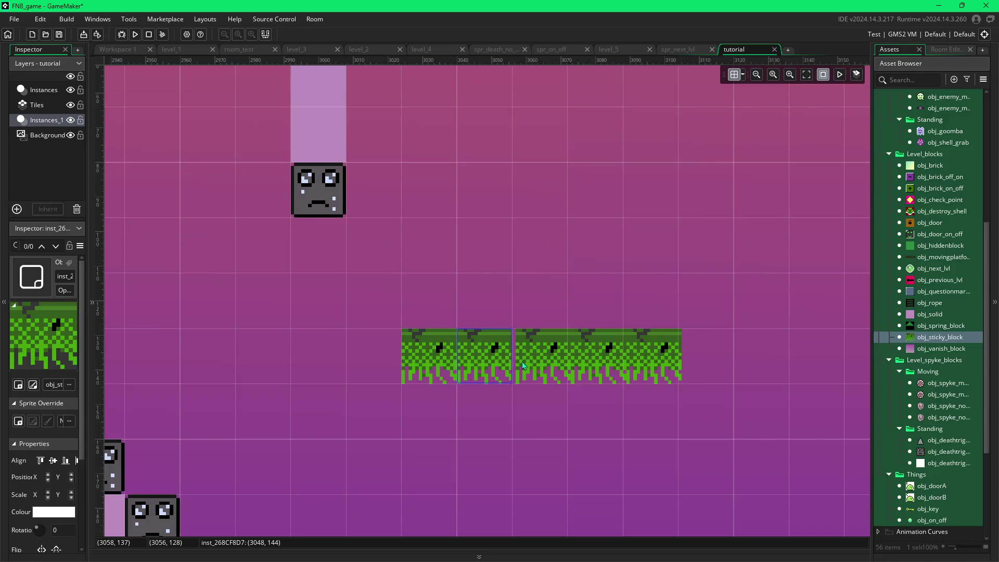
{"action": "left_click", "coordinate": [593, 366], "text": "alt"}
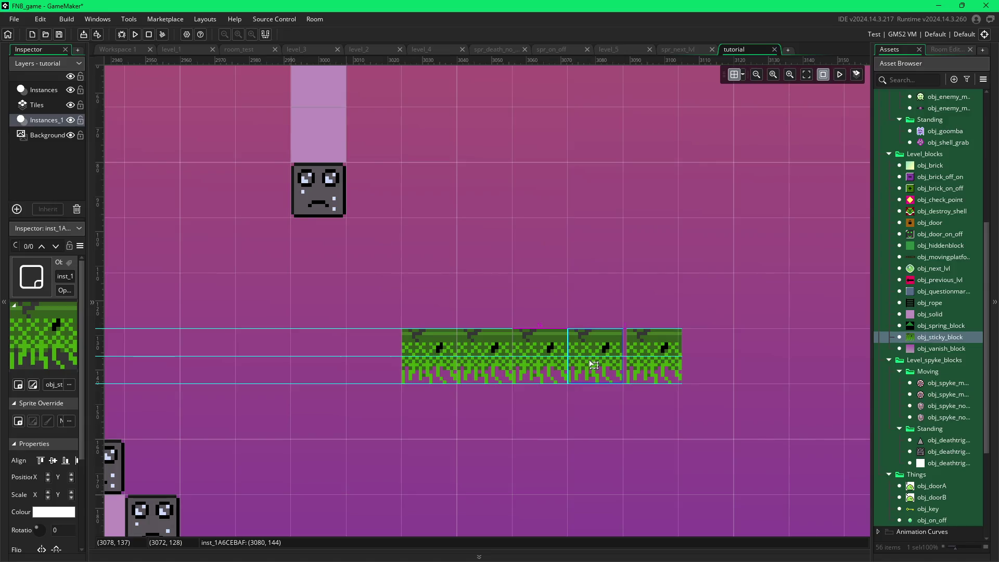
{"action": "left_click", "coordinate": [635, 364], "text": "alt"}
{"action": "left_click_drag", "start_coordinate": [441, 358], "coordinate": [441, 359]}
{"action": "left_click", "coordinate": [488, 312]}
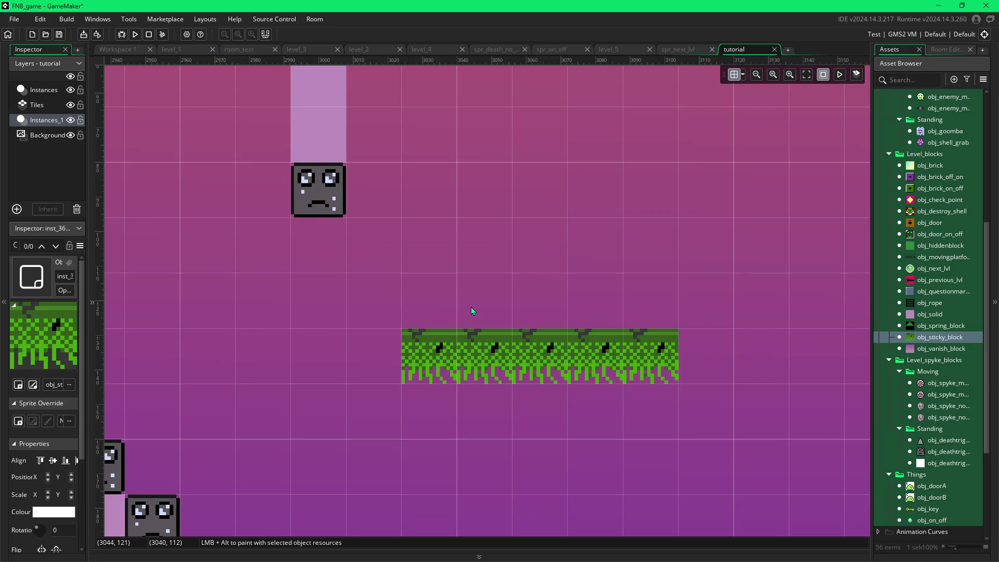
{"action": "scroll", "coordinate": [471, 307], "scroll_direction": "down", "scroll_amount": 3}
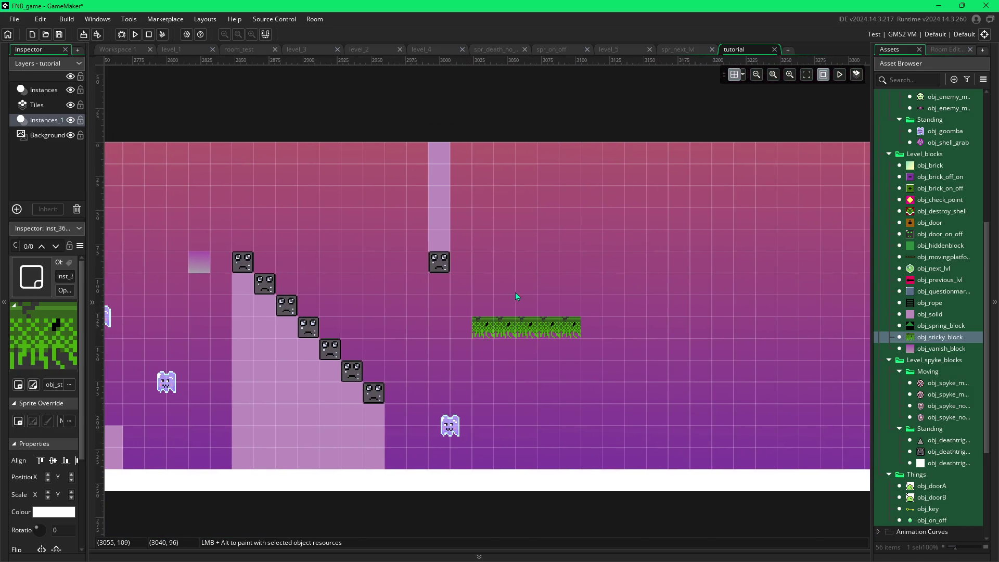
- Paint obj_solid blocks above the sticky grass up to the top edge, deleting the stray top-right one
{"action": "left_click", "coordinate": [908, 314]}
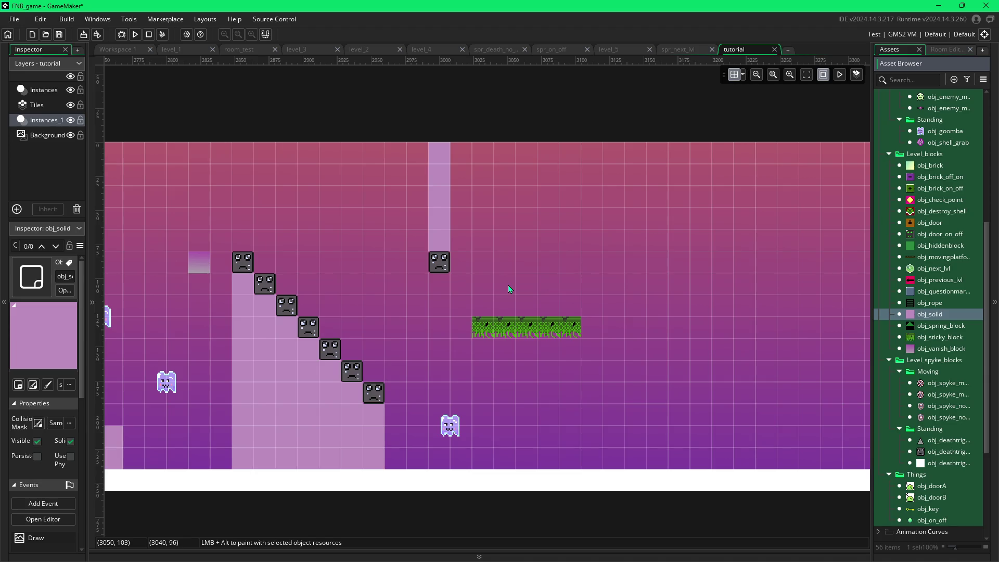
{"action": "left_click", "coordinate": [742, 74]}
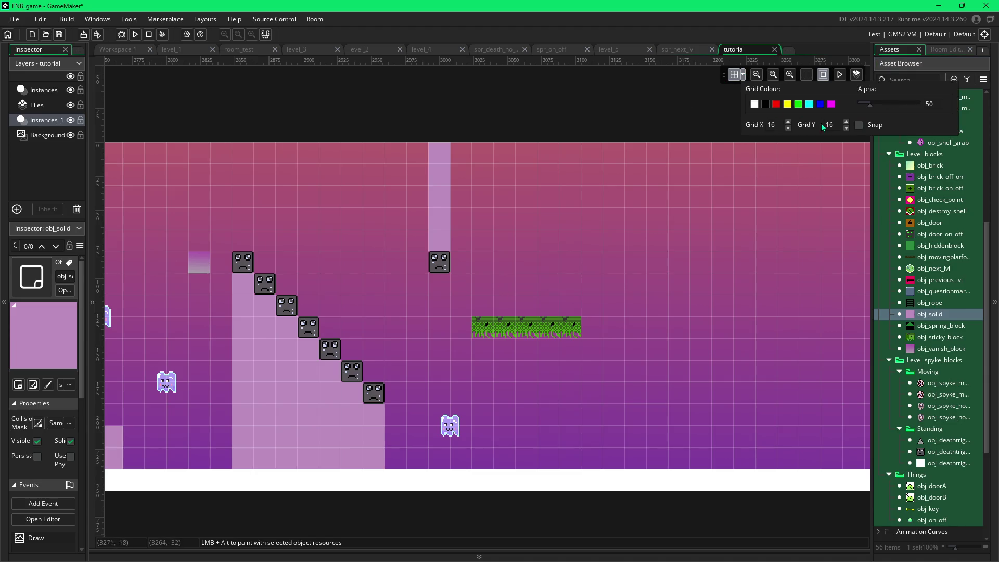
{"action": "mouse_move", "coordinate": [482, 307]}
{"action": "left_mouse_down"}
{"action": "mouse_move", "coordinate": [492, 216]}
{"action": "mouse_move", "coordinate": [484, 152]}
{"action": "mouse_move", "coordinate": [570, 154]}
{"action": "mouse_move", "coordinate": [574, 300]}
{"action": "mouse_move", "coordinate": [509, 304]}
{"action": "left_mouse_up"}
{"action": "mouse_move", "coordinate": [549, 272]}
{"action": "left_mouse_down"}
{"action": "mouse_move", "coordinate": [502, 250]}
{"action": "mouse_move", "coordinate": [541, 200]}
{"action": "mouse_move", "coordinate": [514, 184]}
{"action": "left_mouse_up"}
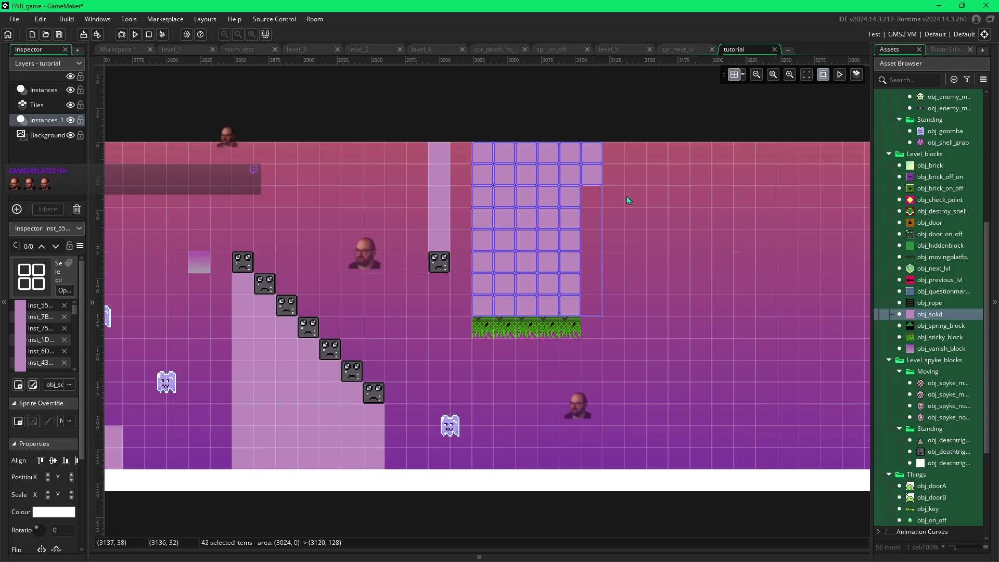
{"action": "left_click", "coordinate": [594, 180]}
{"action": "key", "text": "Delete"}
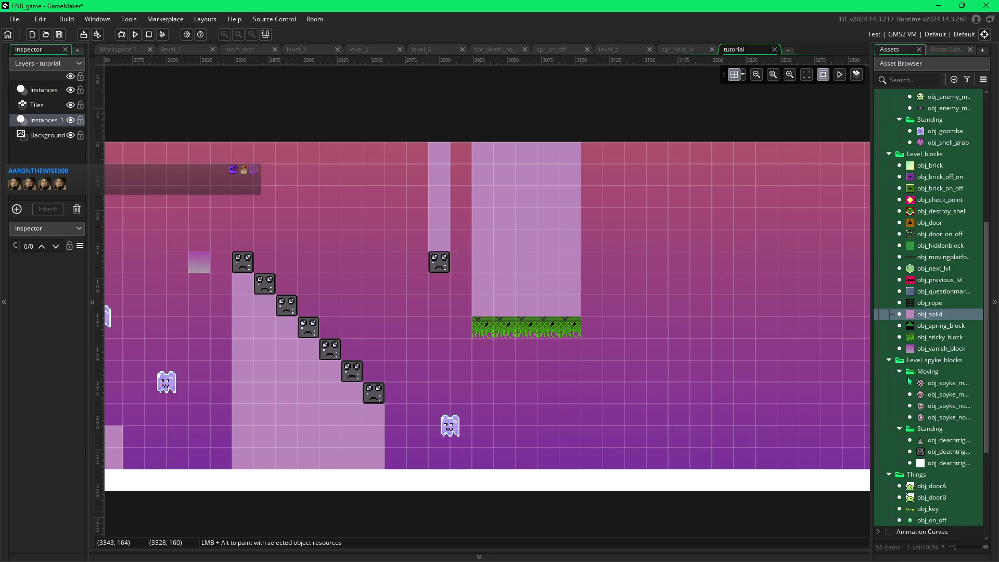
- Place obj_spyke moving spikes under the grass row, remove the extra one, and run the game with F5
{"action": "left_click", "coordinate": [925, 418]}
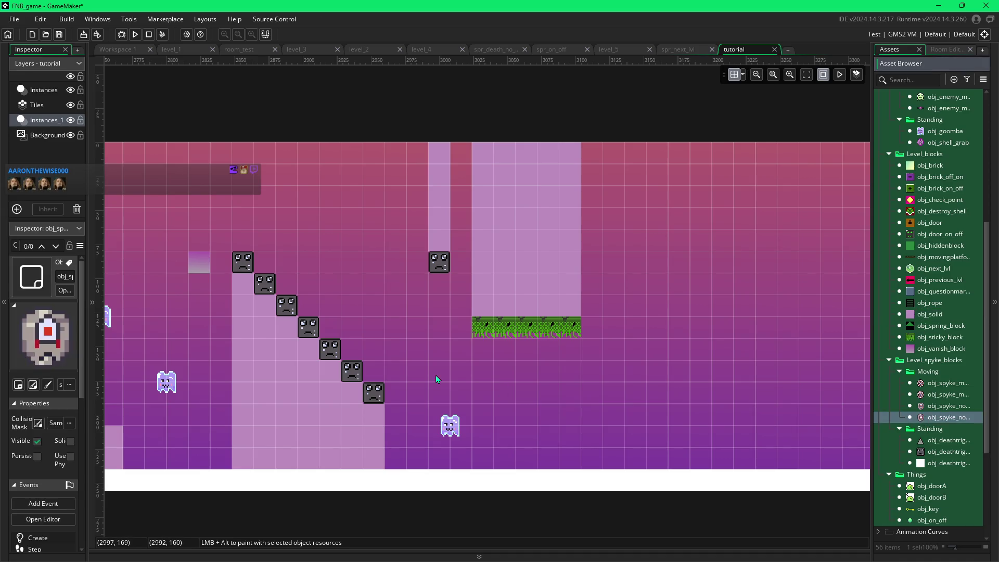
{"action": "left_click", "coordinate": [489, 344], "text": "alt"}
{"action": "left_click", "coordinate": [505, 350], "text": "alt"}
{"action": "left_click", "coordinate": [568, 353], "text": "alt"}
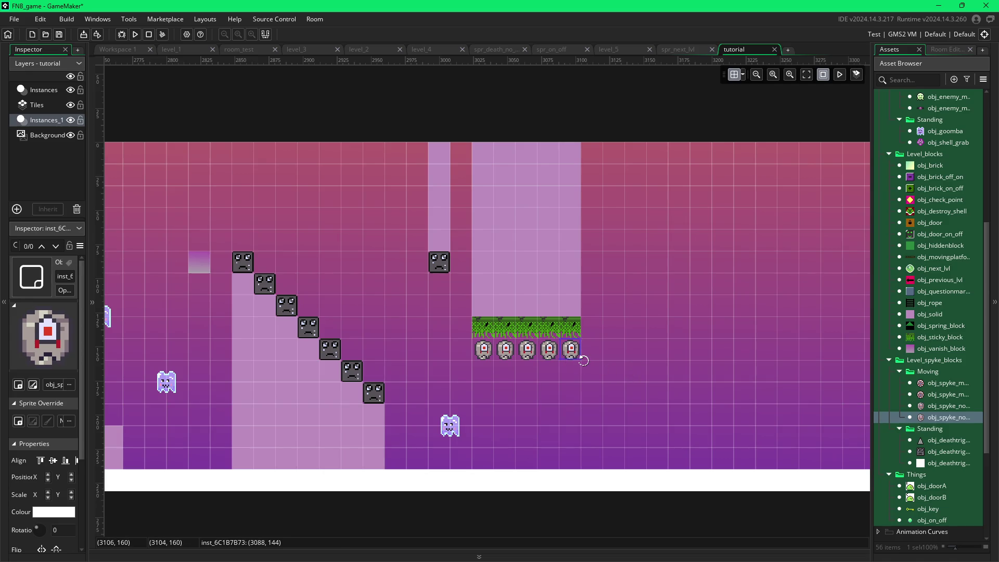
{"action": "key", "text": "Delete"}
{"action": "key", "text": "F5"}
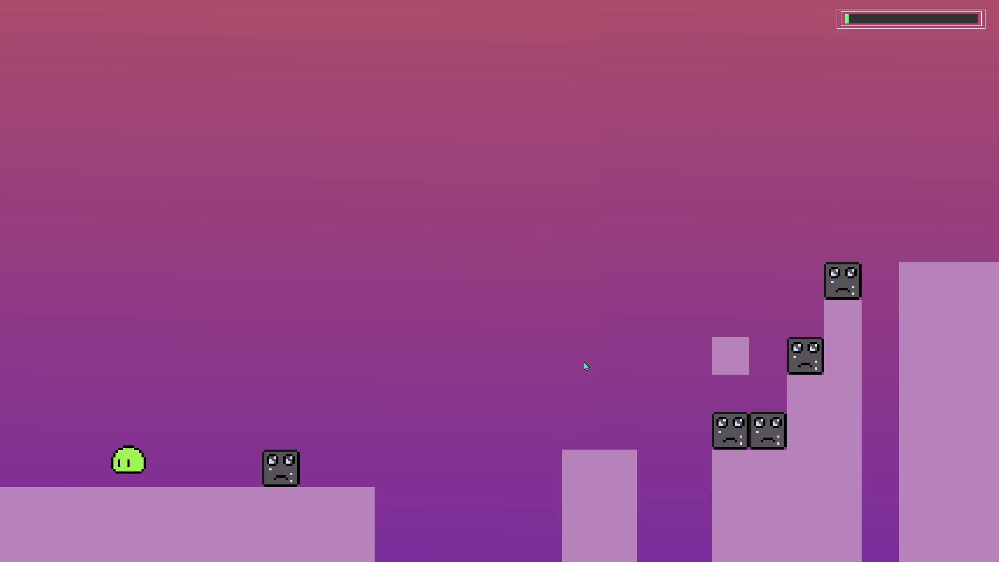
- Walk the slime left and right, then jump it across the first platforms, hitting the plus block
{"action": "key", "text": "Left"}
{"action": "key", "text": "Right"}
{"action": "key", "text": "Right"}
{"action": "key", "text": "Up"}
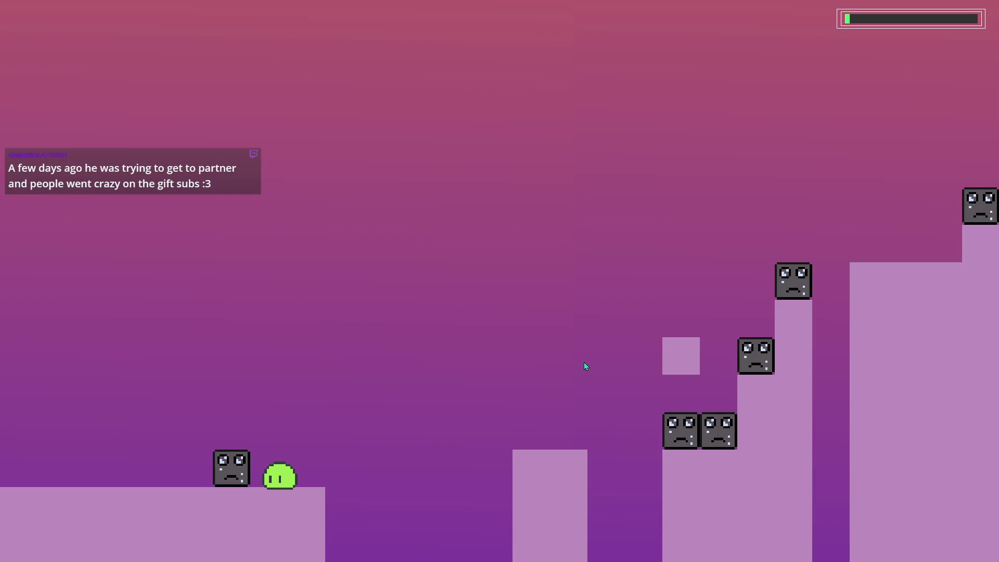
{"action": "key", "text": "space"}
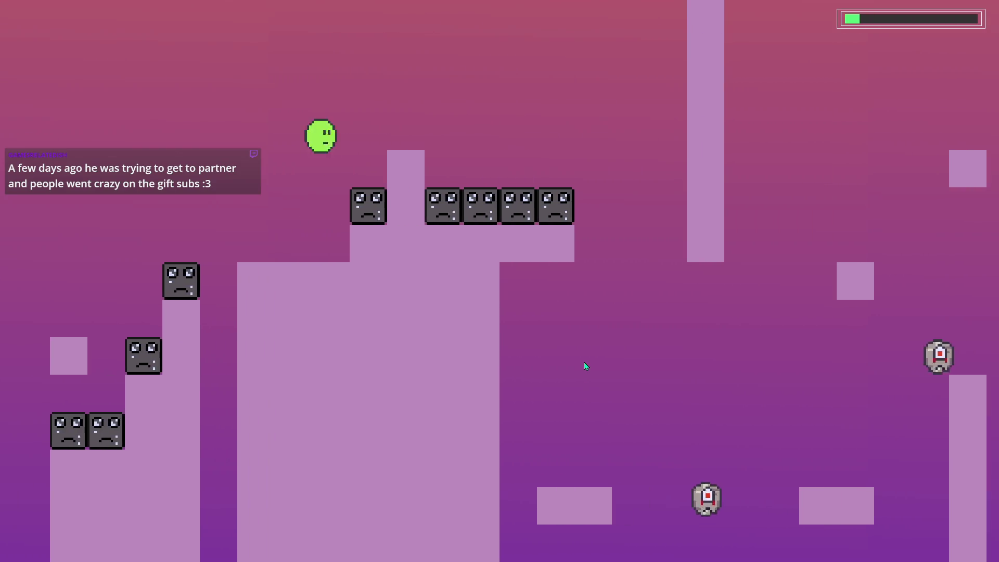
{"action": "key", "text": "space"}
{"action": "key", "text": "space"}
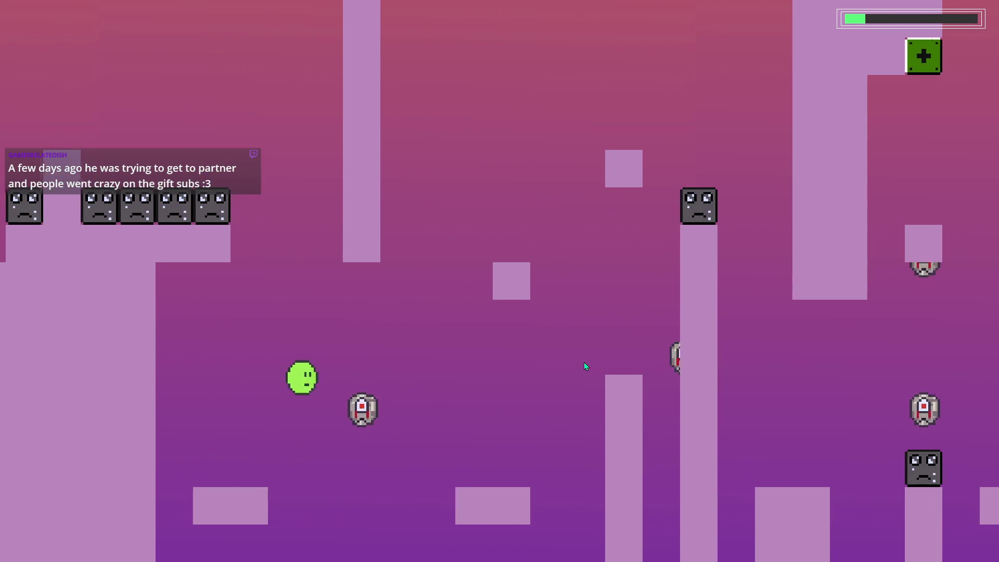
{"action": "key", "text": "space"}
{"action": "key", "text": "space"}
{"action": "key", "text": "space"}
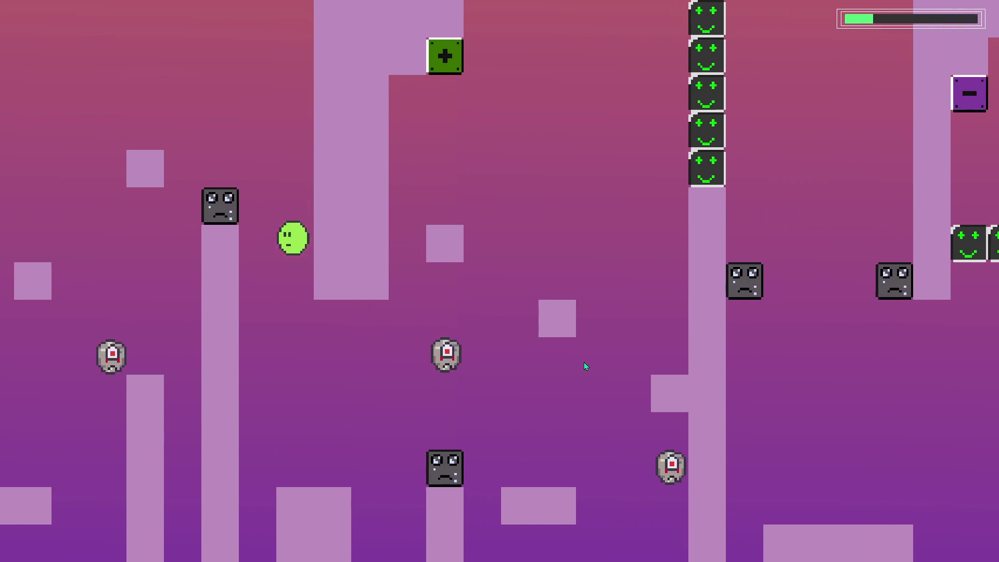
{"action": "key", "text": "space"}
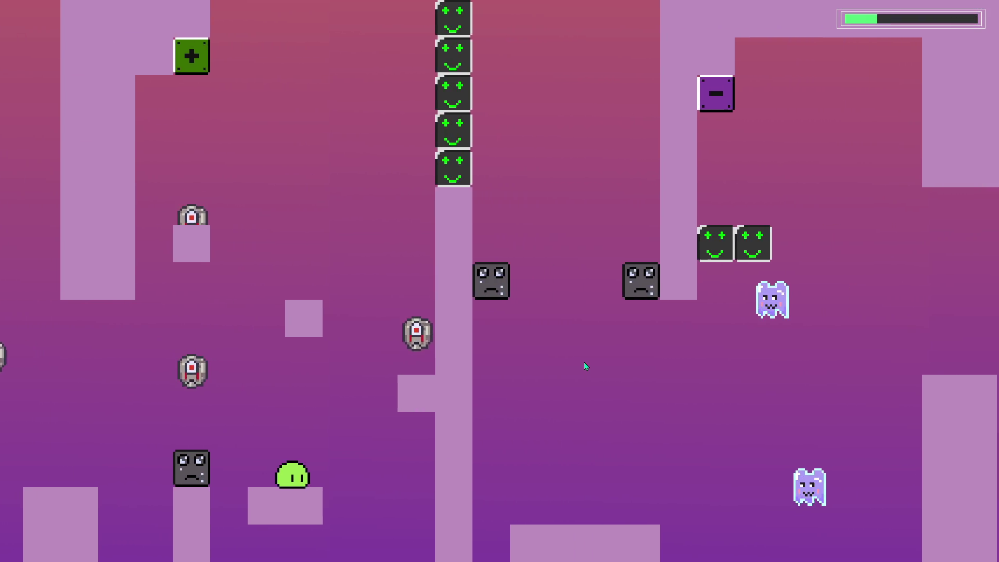
{"action": "key", "text": "space"}
{"action": "key", "text": "space"}
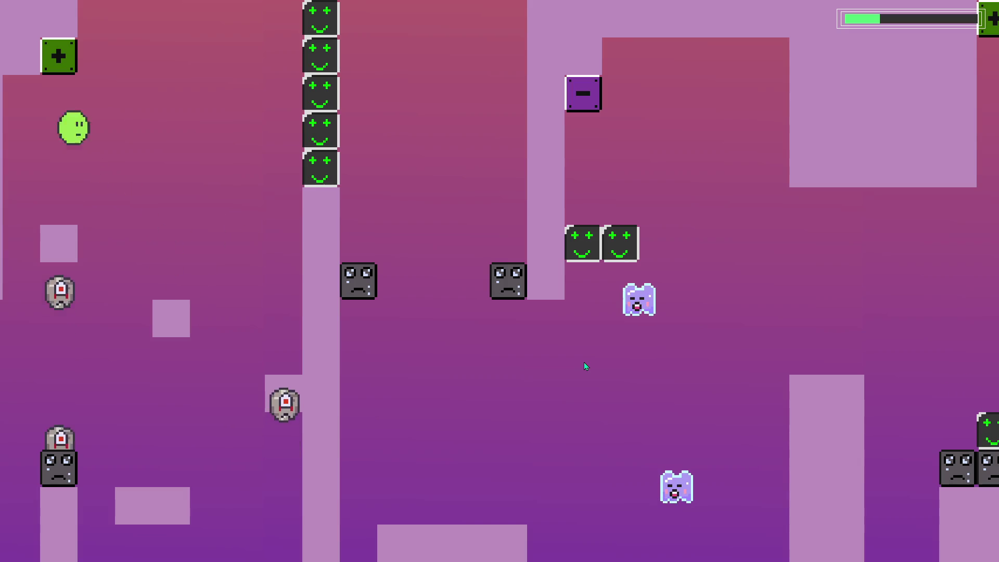
{"action": "key", "text": "space"}
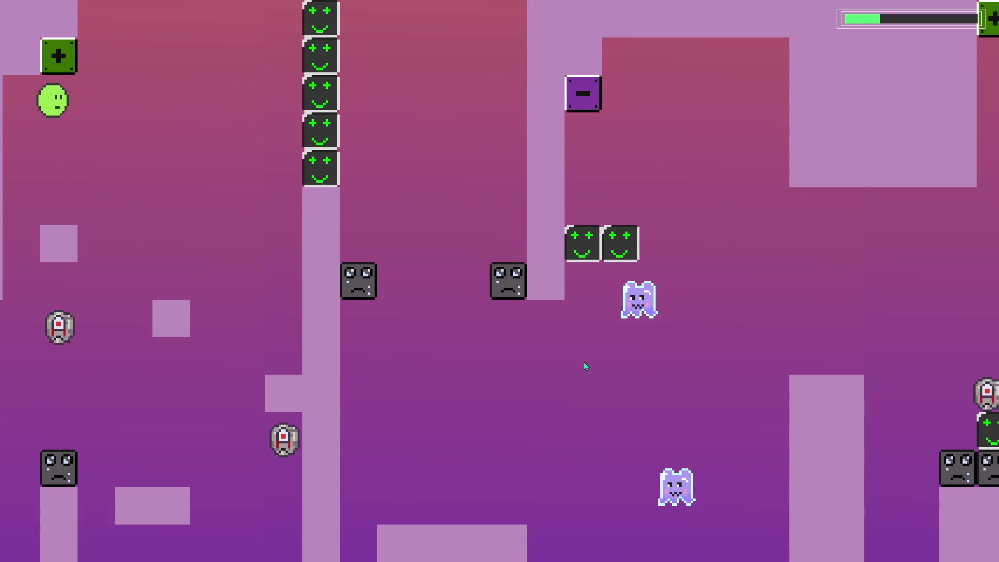
{"action": "key", "text": "space"}
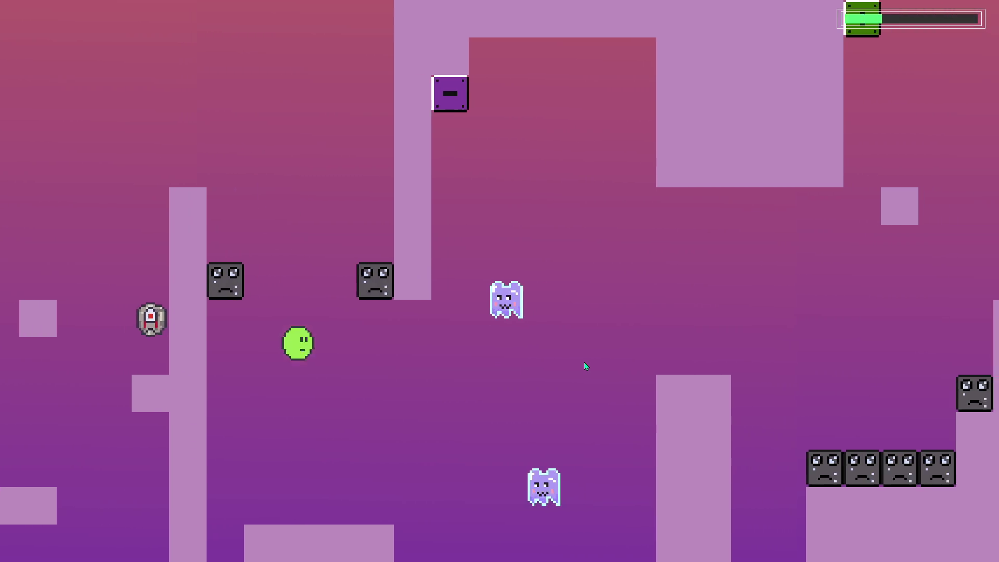
{"action": "key", "text": "space"}
{"action": "key", "text": "space"}
{"action": "key", "text": "space"}
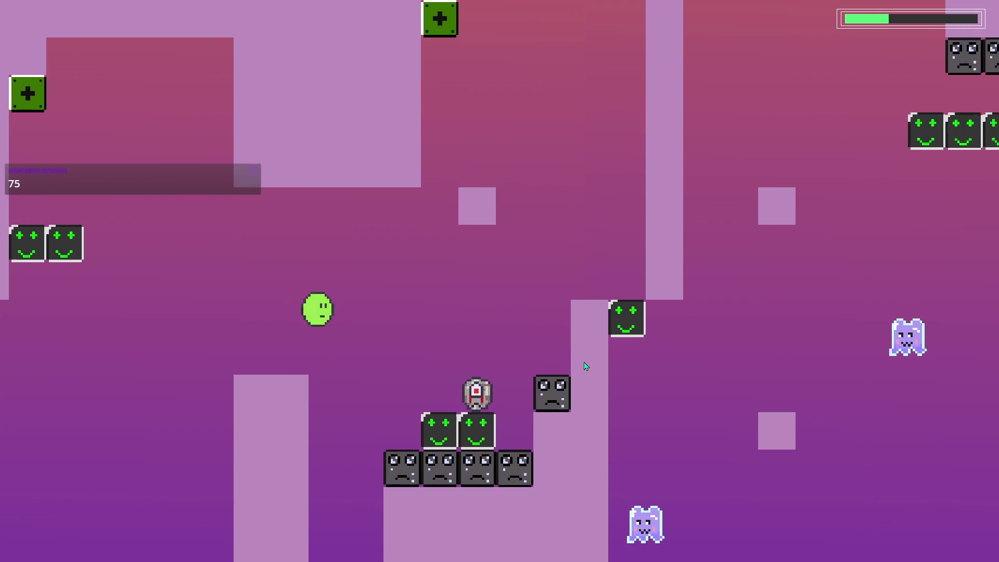
{"action": "key", "text": "space"}
- Chain mid-air jumps up-left and across the pillar to land on the low platforms
{"action": "key", "text": "space"}
{"action": "key", "text": "space"}
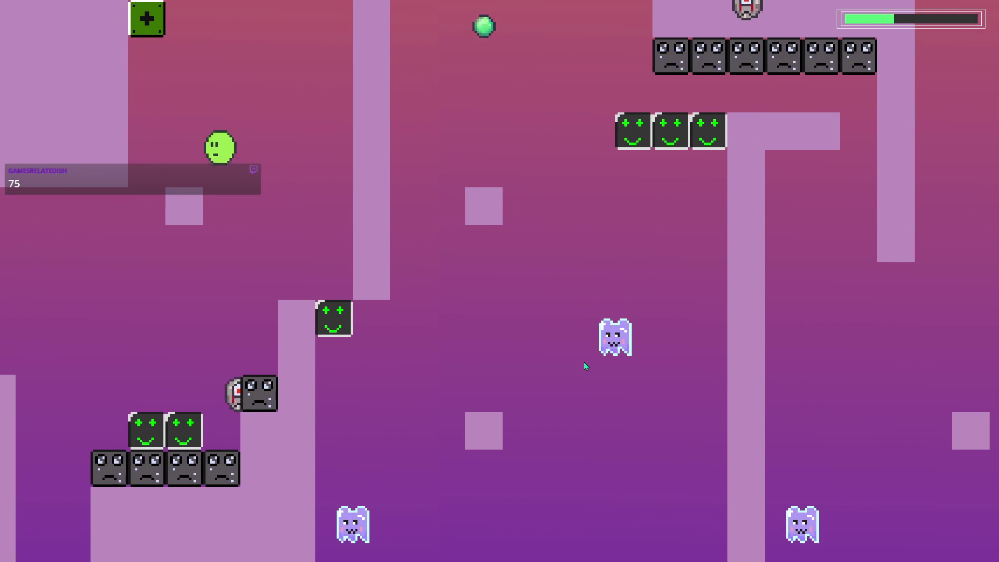
{"action": "key", "text": "space"}
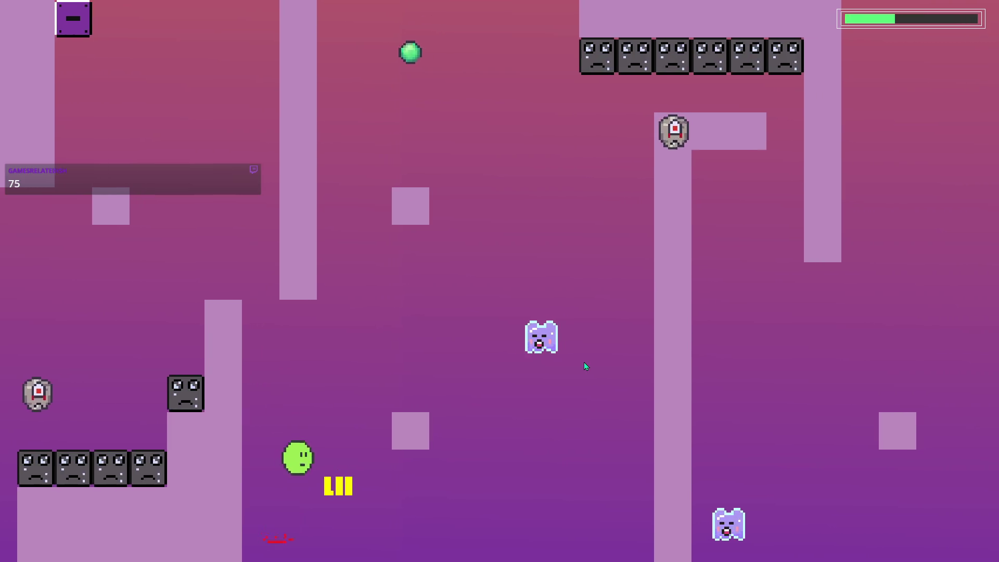
{"action": "key", "text": "space"}
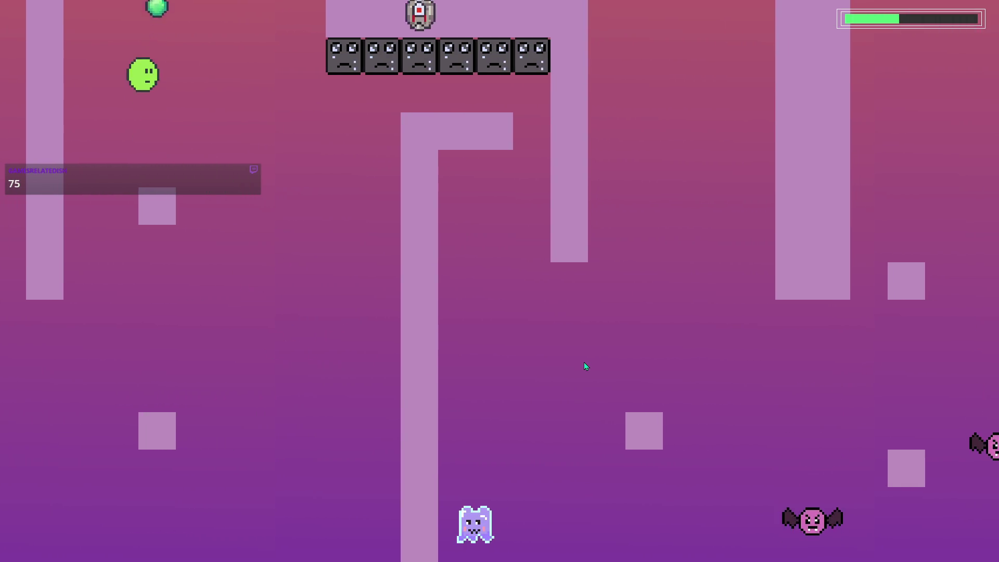
{"action": "key", "text": "space"}
{"action": "key", "text": "space"}
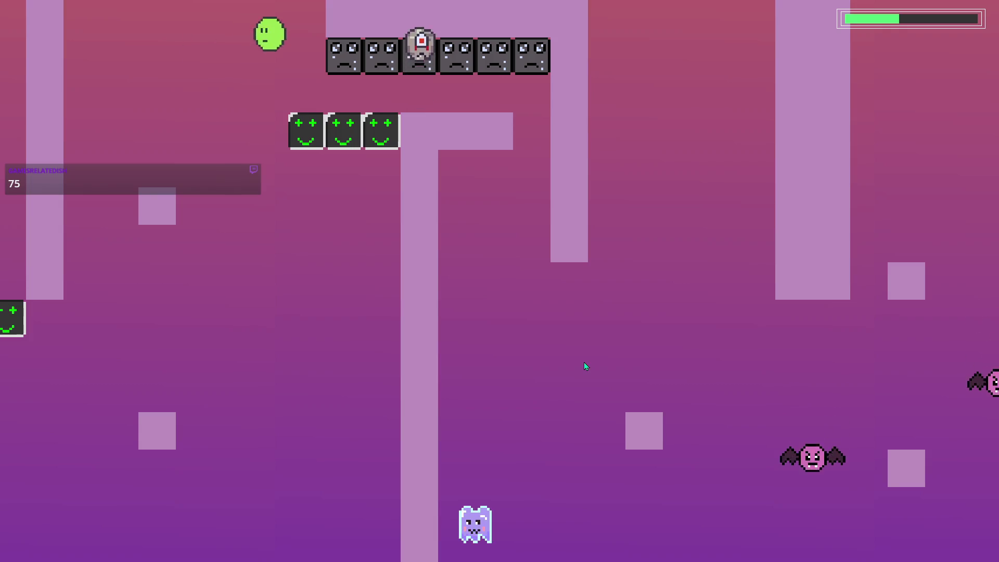
{"action": "key", "text": "space"}
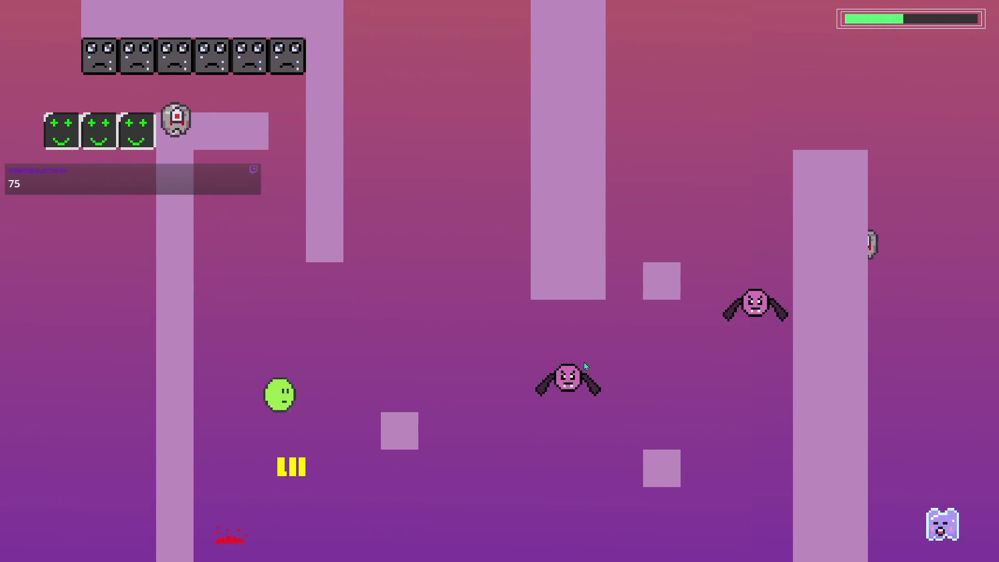
{"action": "key", "text": "space"}
{"action": "key", "text": "space"}
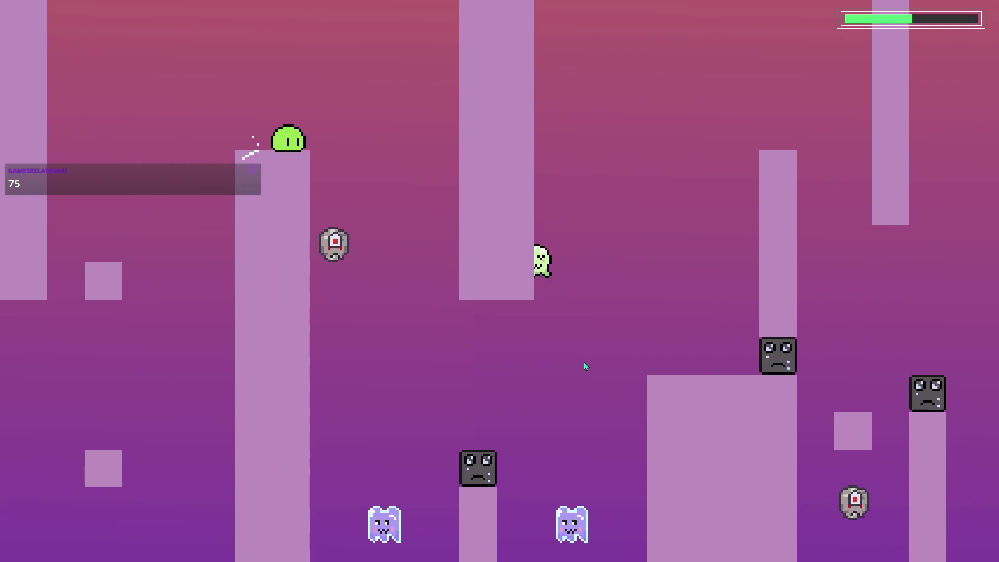
{"action": "key", "text": "space"}
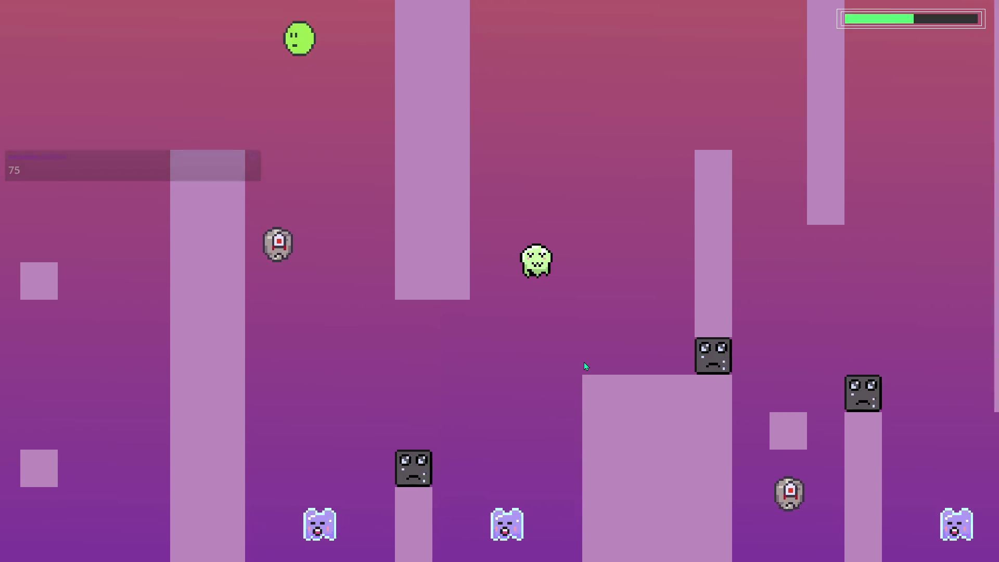
{"action": "key", "text": "space"}
{"action": "key", "text": "space"}
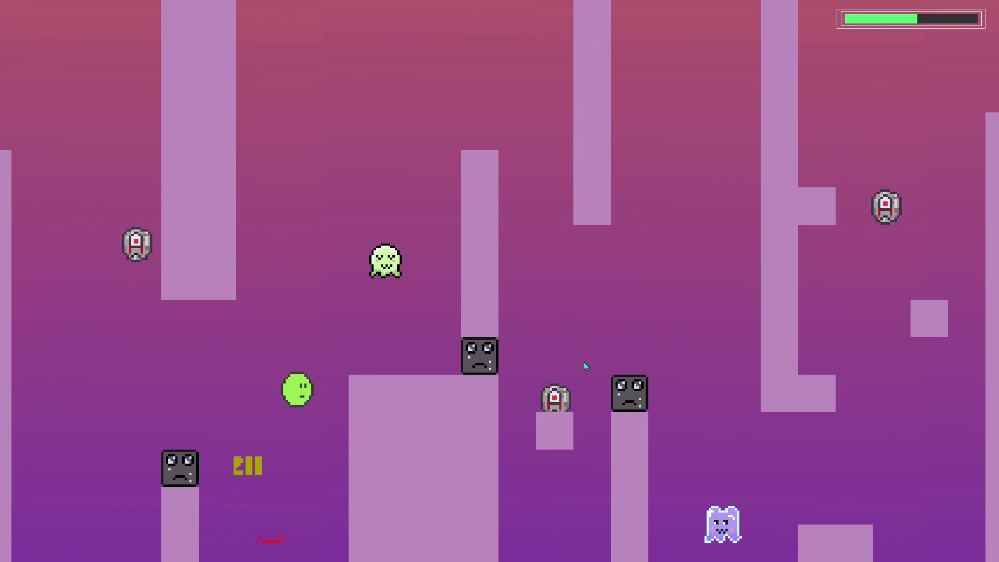
{"action": "key", "text": "space"}
{"action": "key", "text": "space"}
{"action": "key", "text": "space"}
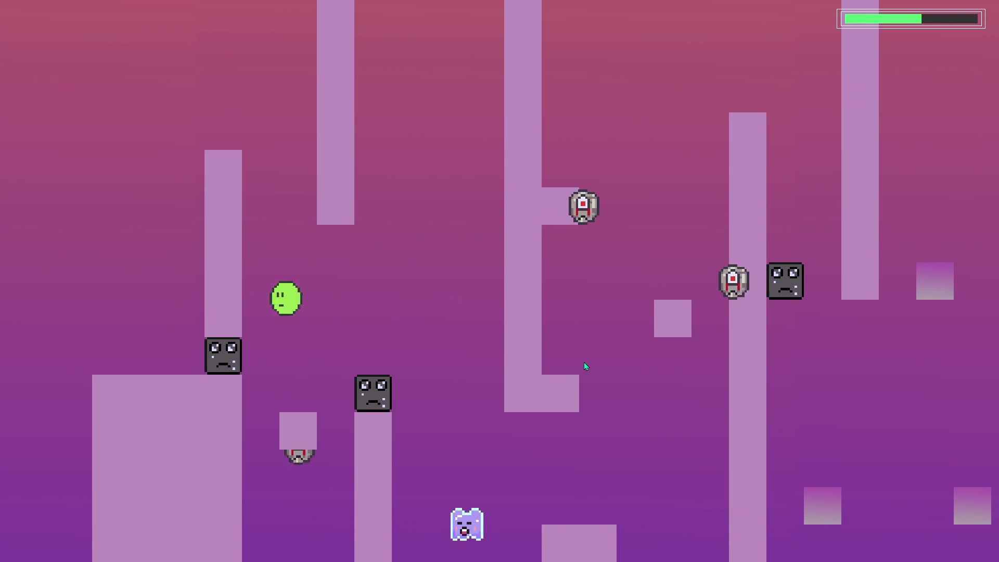
{"action": "key", "text": "space"}
{"action": "key", "text": "space"}
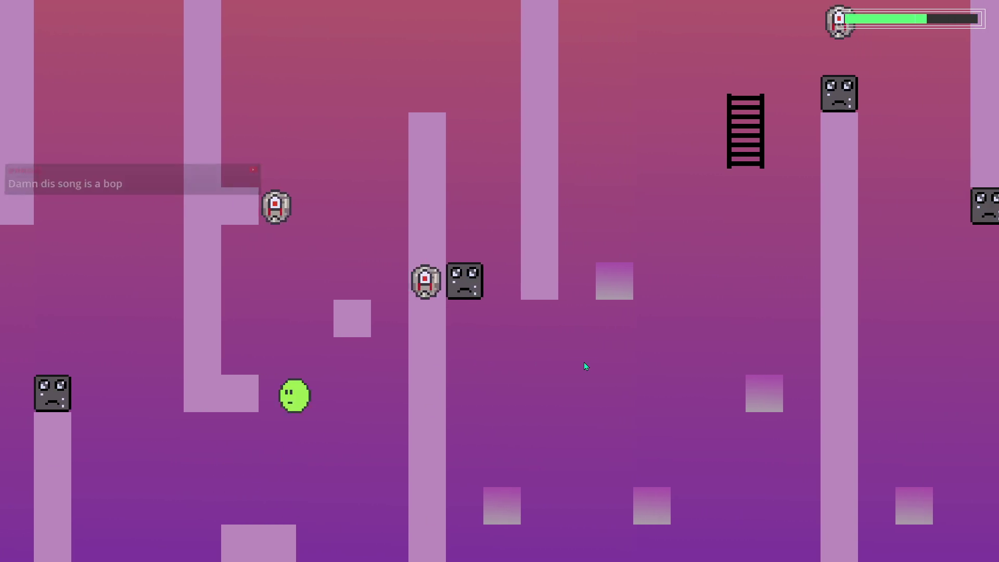
{"action": "key", "text": "space"}
{"action": "key", "text": "space"}
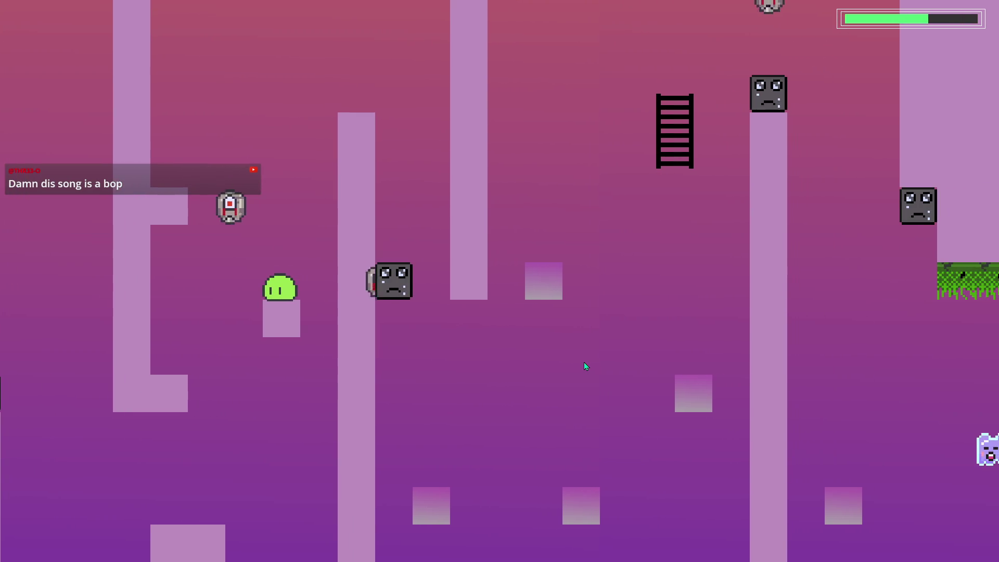
- Jump past the ladder top, cling to the sticky grass ceiling, then drop toward the grey staircase
{"action": "key", "text": "space"}
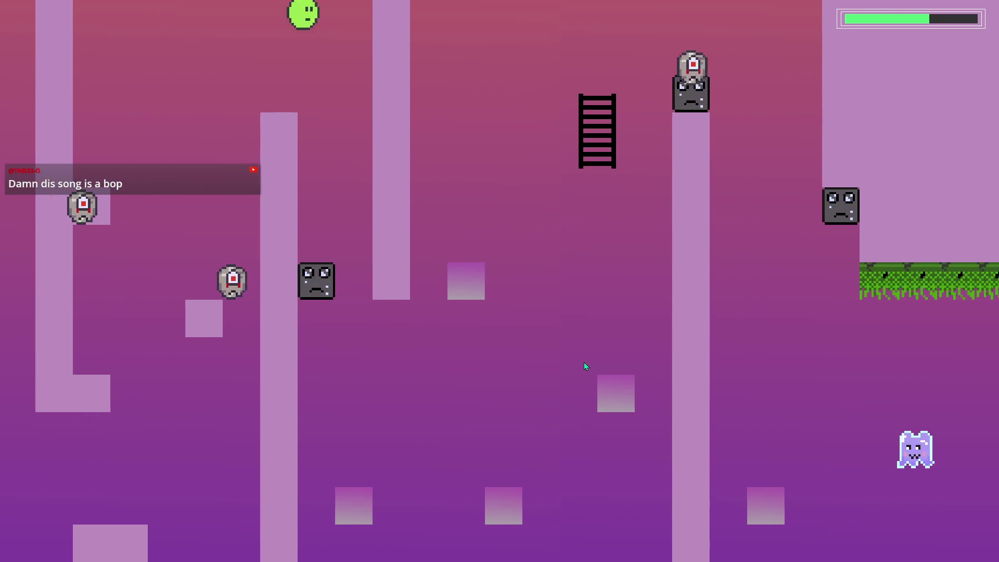
{"action": "key", "text": "space"}
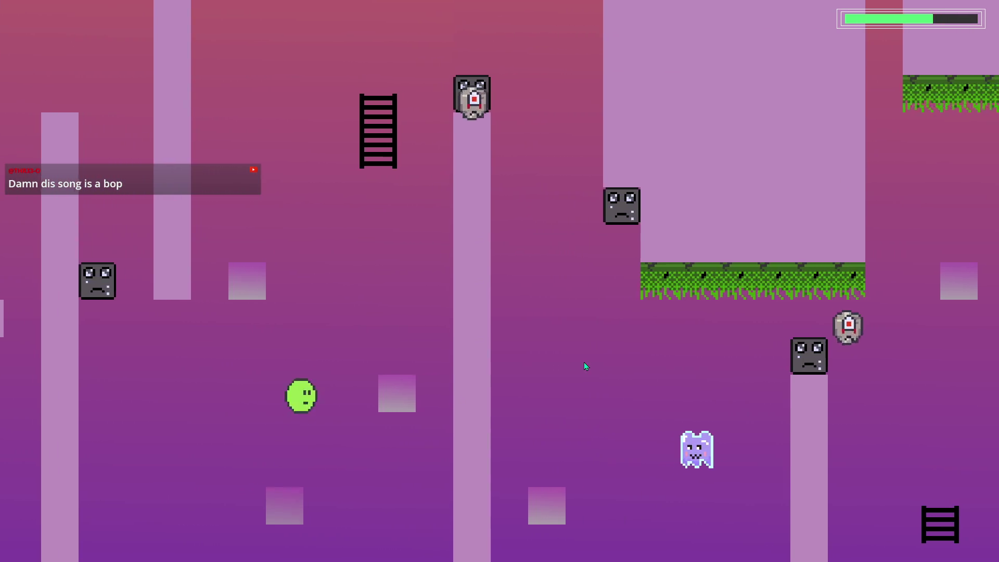
{"action": "key", "text": "space"}
{"action": "key", "text": "space"}
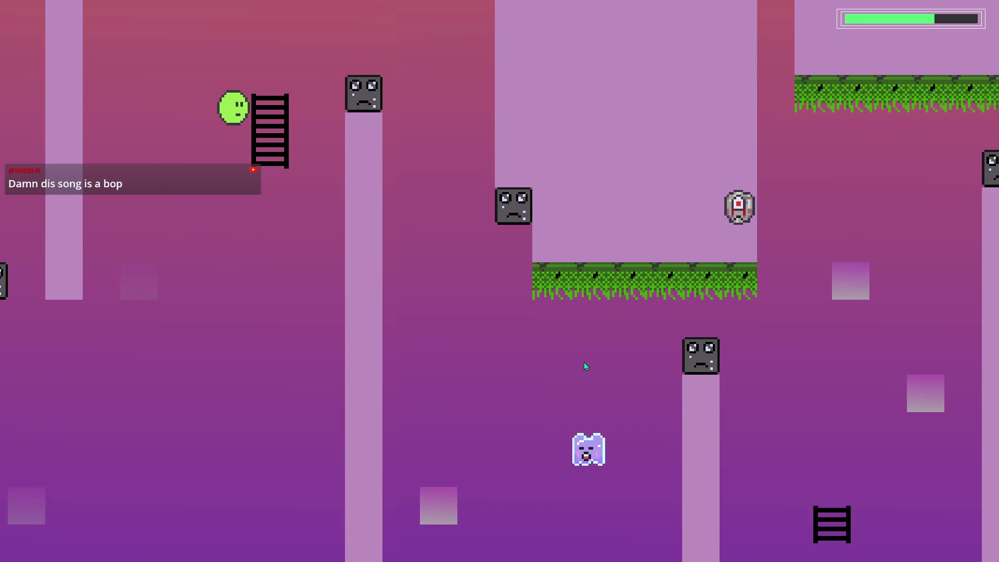
{"action": "key", "text": "space"}
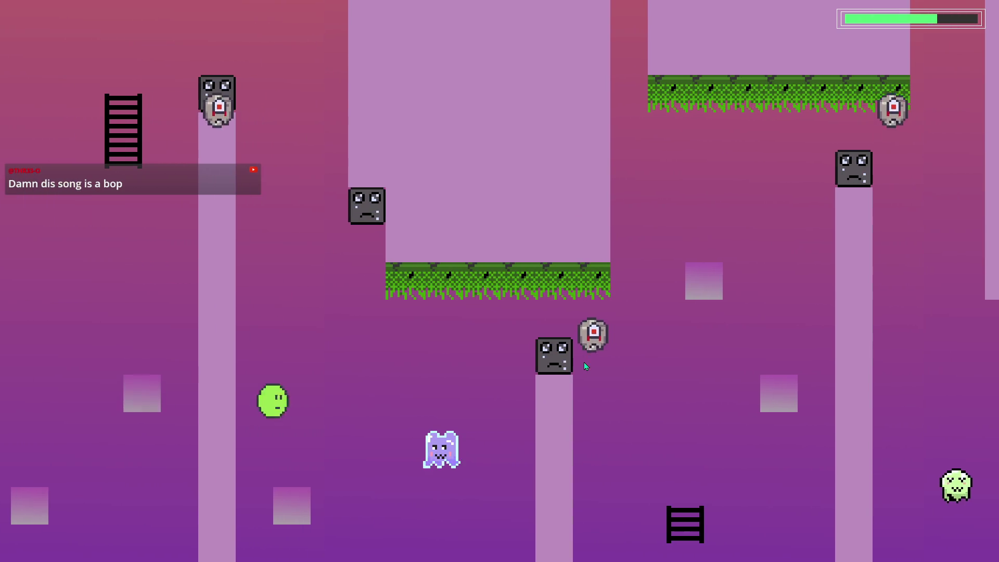
{"action": "key", "text": "space"}
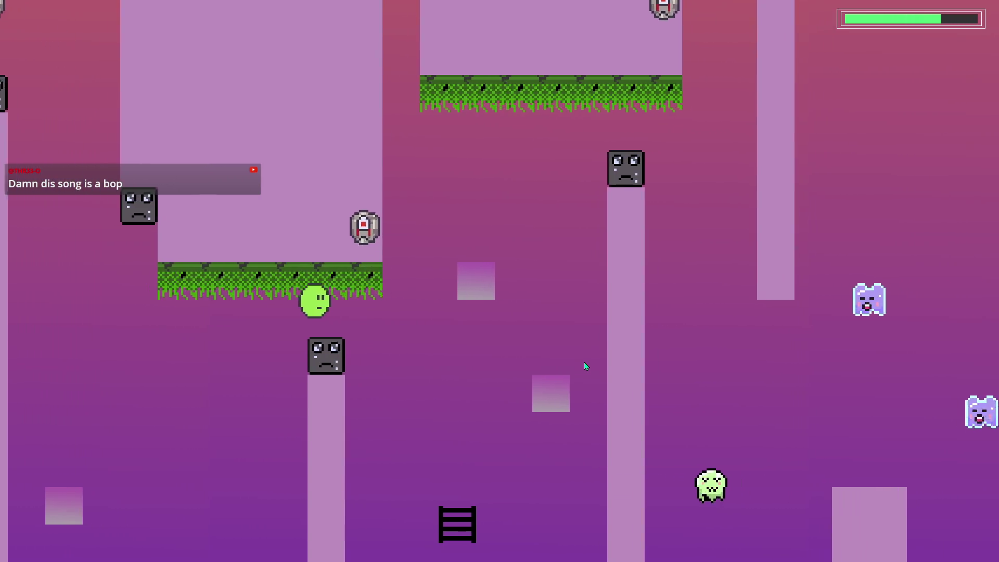
{"action": "key", "text": "space"}
{"action": "key", "text": "space"}
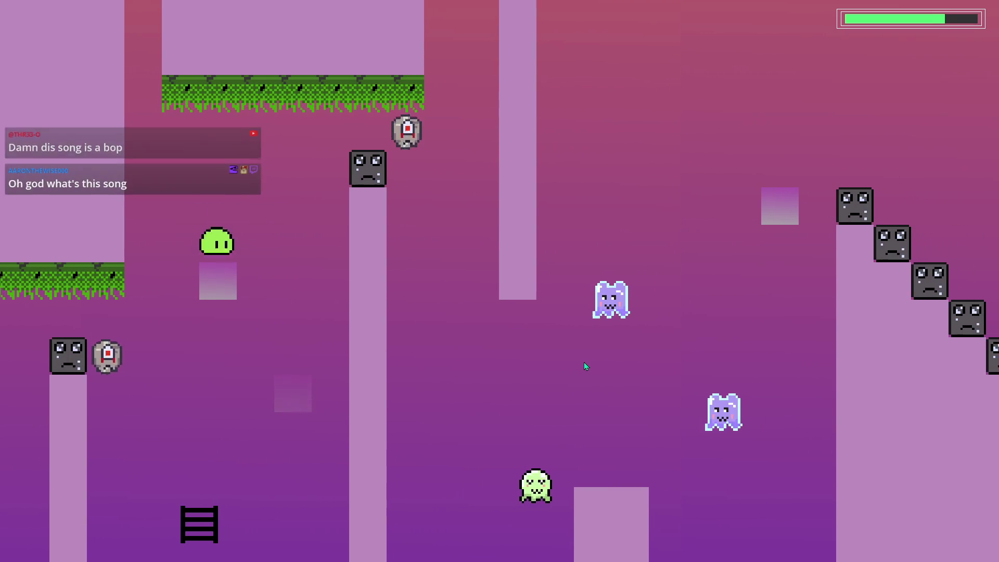
{"action": "key", "text": "space"}
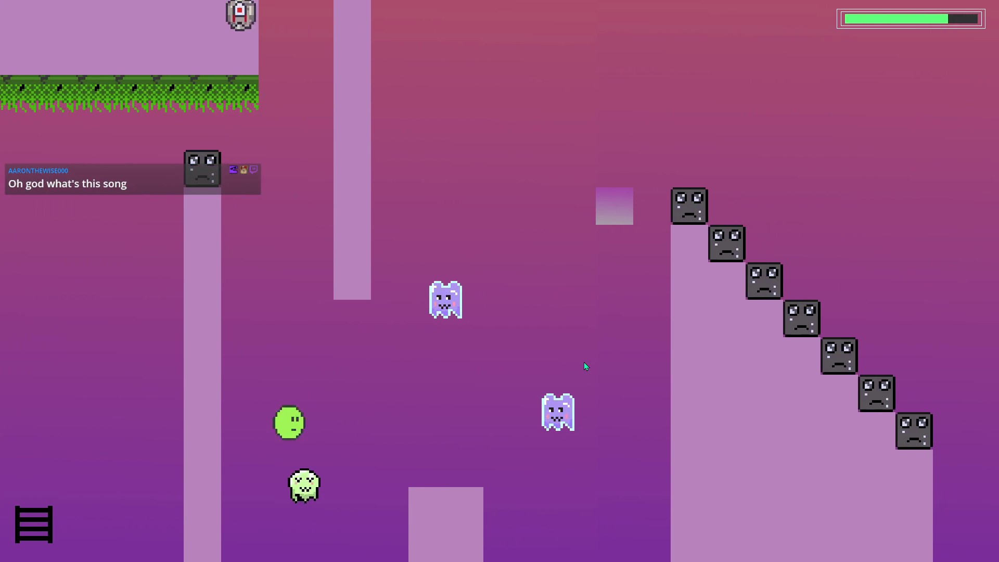
{"action": "key", "text": "space"}
{"action": "key", "text": "space"}
{"action": "key", "text": "space"}
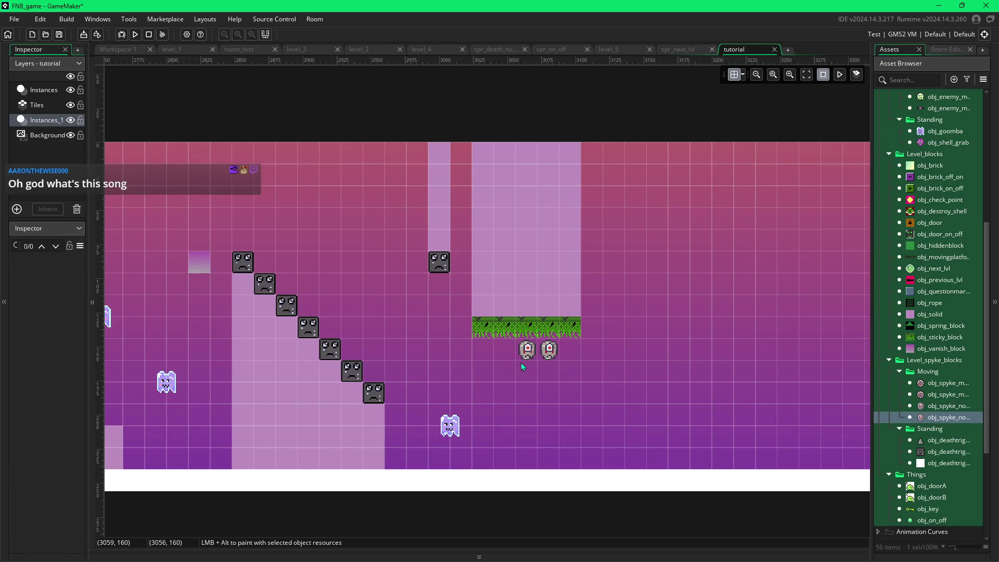
- Replace the two spike balls under the sticky grass ledge with a single moving spike
{"action": "key", "text": "Delete"}
{"action": "mouse_move", "coordinate": [550, 355]}
{"action": "left_mouse_down"}
{"action": "mouse_move", "coordinate": [511, 354]}
{"action": "mouse_move", "coordinate": [598, 358]}
{"action": "mouse_move", "coordinate": [563, 359]}
{"action": "left_mouse_up"}
{"action": "key", "text": "Delete"}
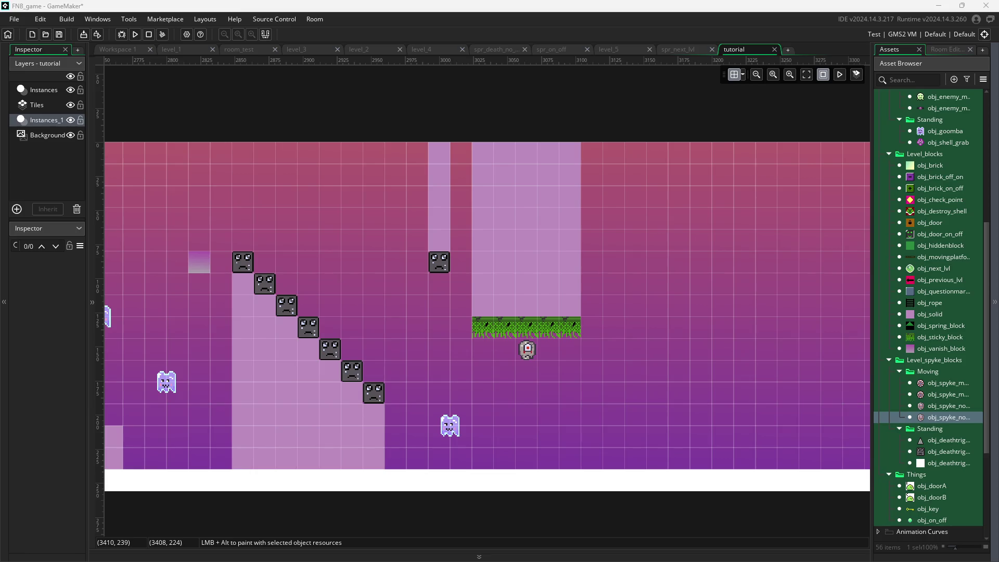
{"action": "key", "text": "alt+Tab"}
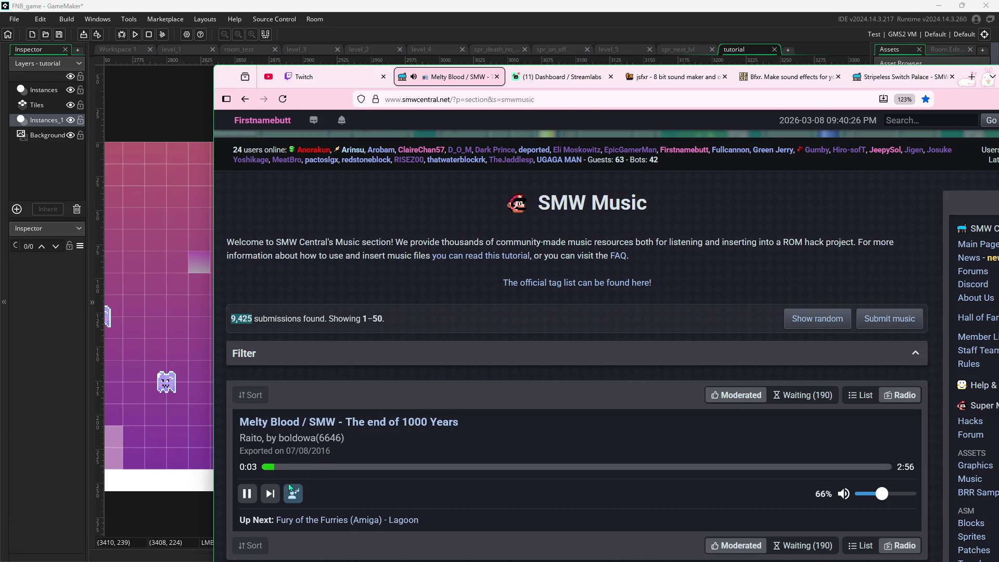
- Skip the radio to 'Fury of the Furries (Amiga) - Lagoon' and minimize Firefox
{"action": "left_click", "coordinate": [276, 495]}
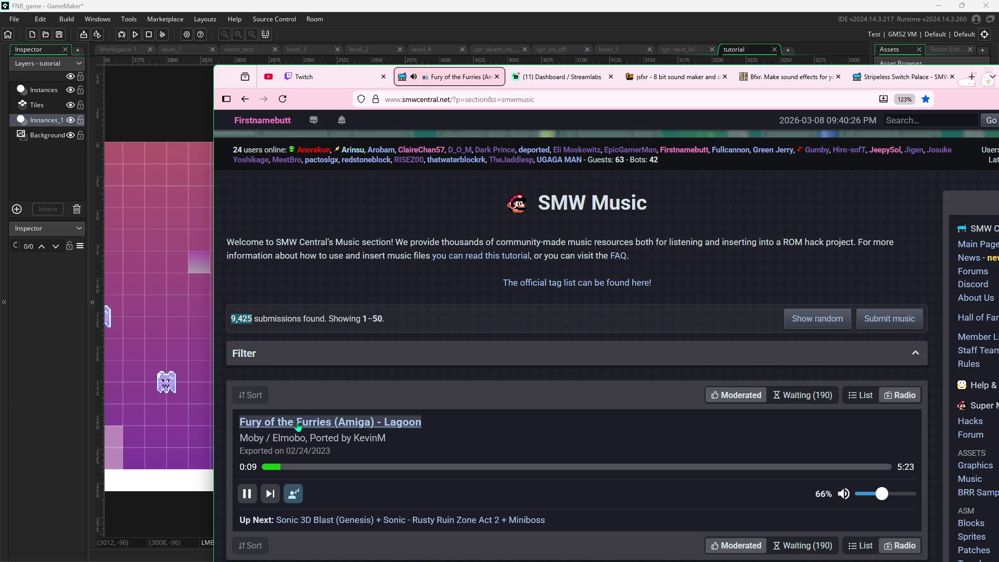
{"action": "left_click", "coordinate": [238, 76]}
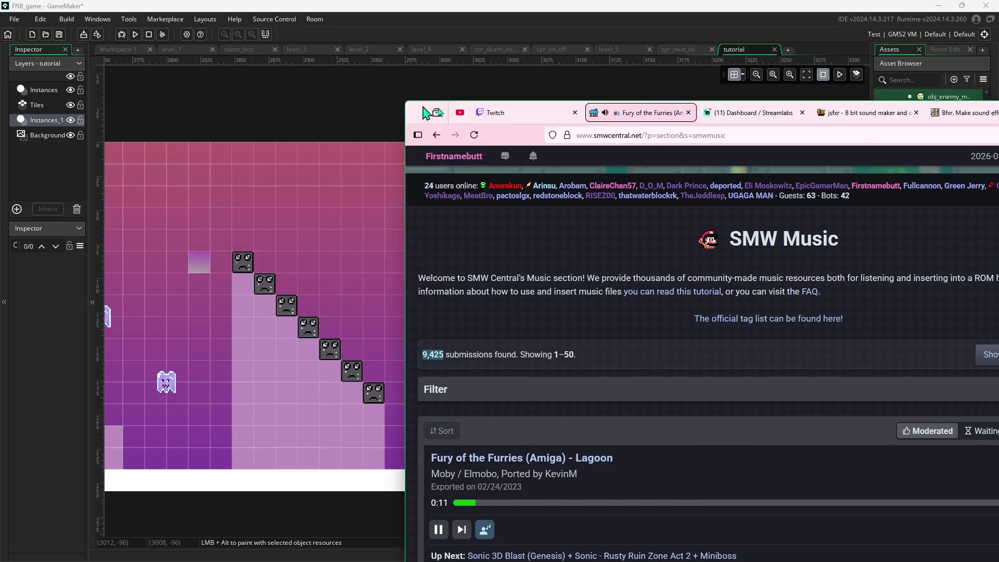